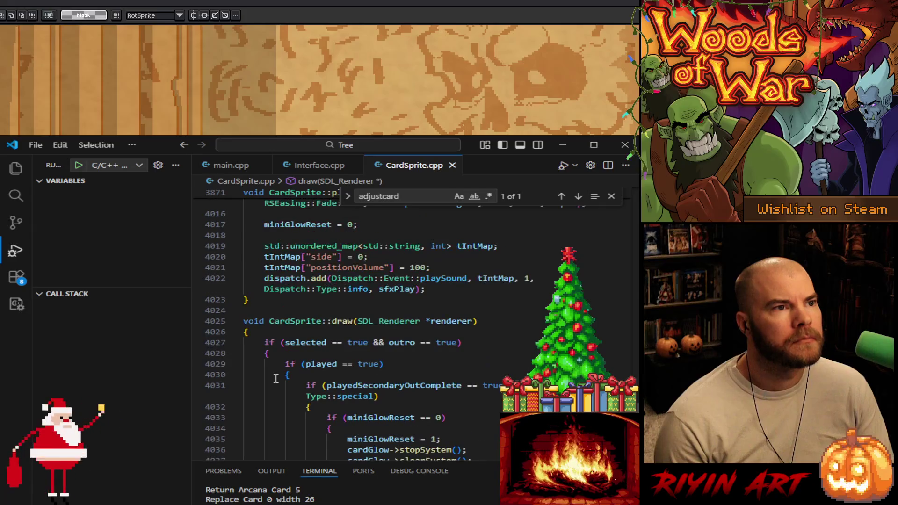
- Search CardSprite.cpp for glow, then createShadowEasing, then 47 to reach line 1783's hard-coded offset
scroll(276, 378, "down", 3)
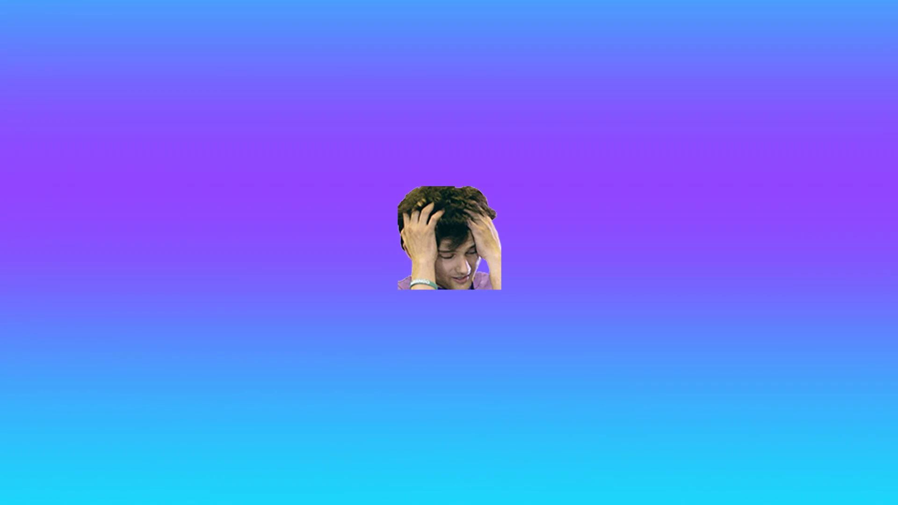
key("shift+Return")
key("shift+Return")
key("shift+Return")
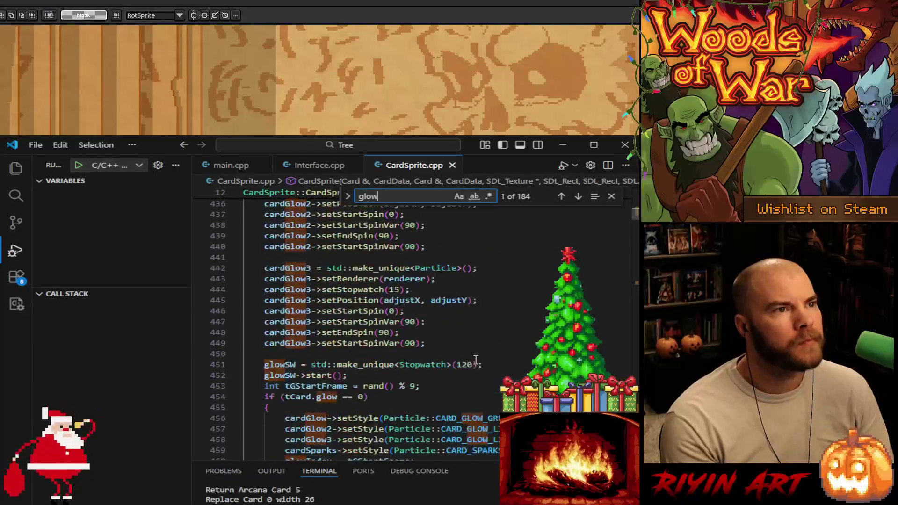
scroll(482, 401, "up", 4)
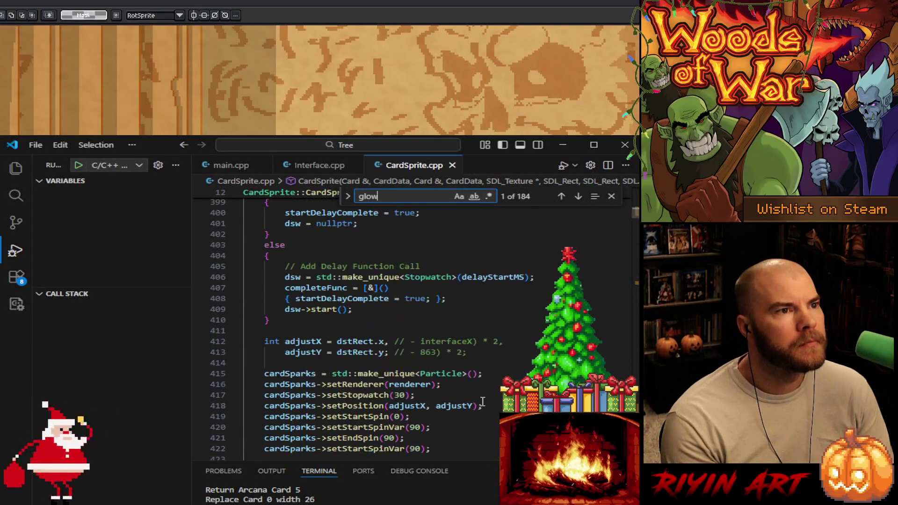
scroll(482, 401, "up", 5)
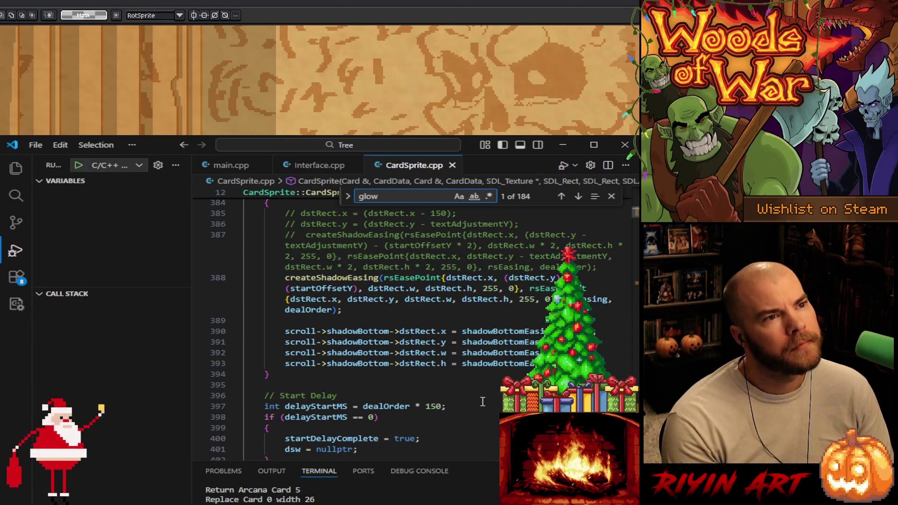
double_click(325, 279)
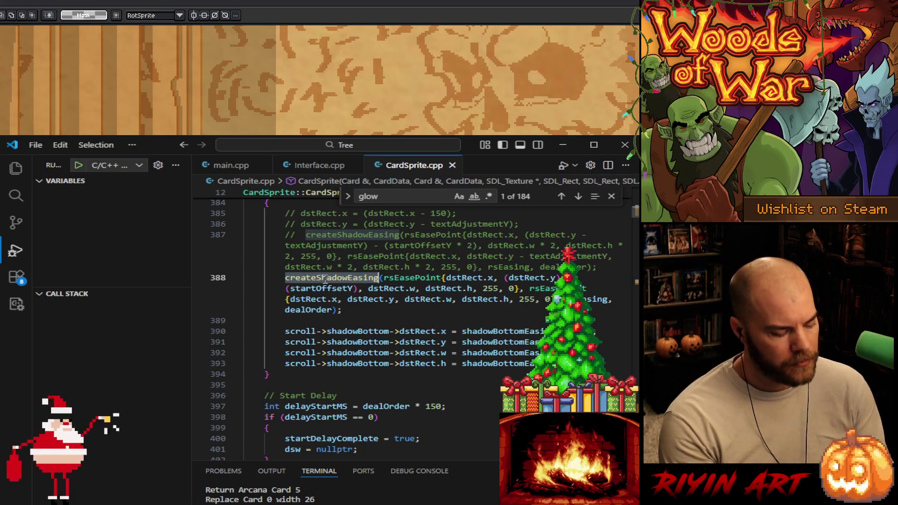
key("ctrl+f")
type("47")
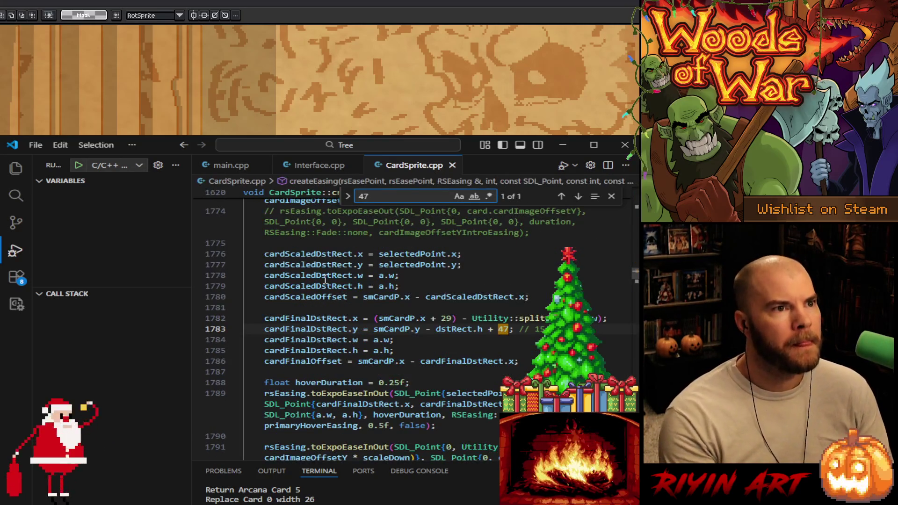
- Replace the 47 offset on line 1783 with 50 and save CardSprite.cpp
left_click(510, 329)
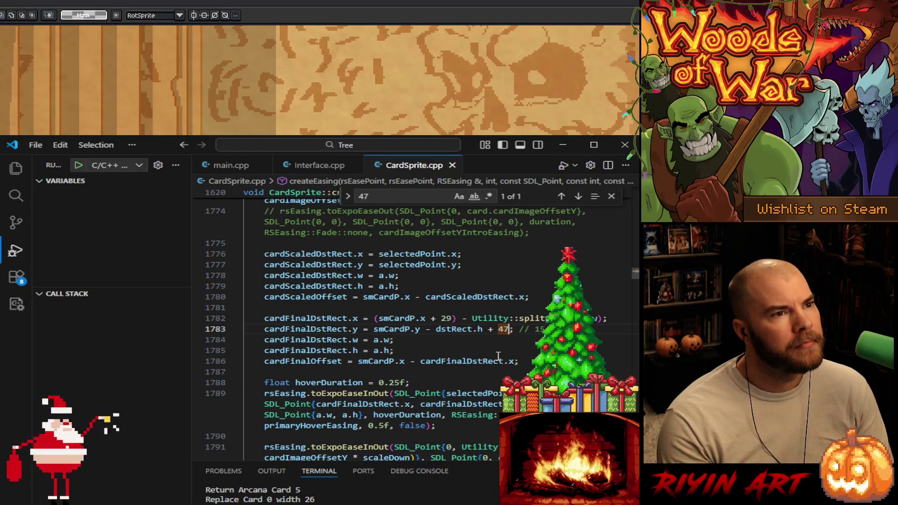
key("BackSpace")
key("BackSpace")
type("50")
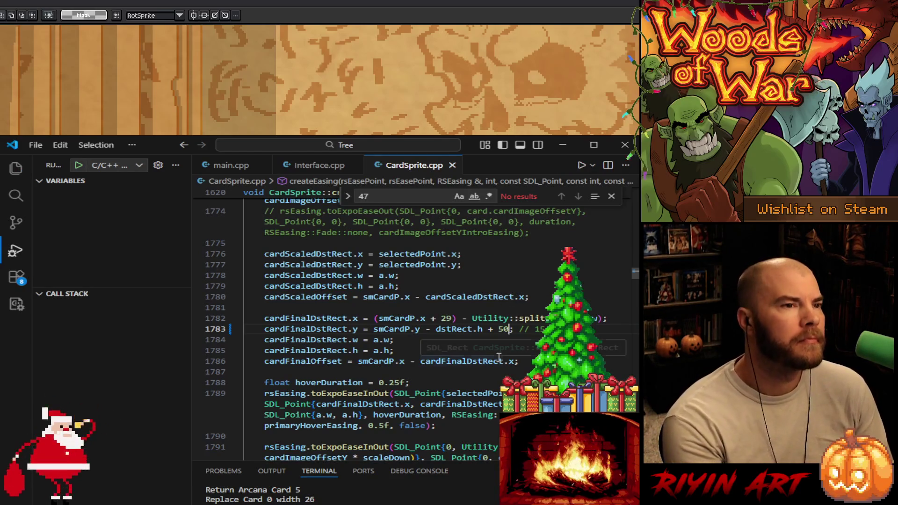
key("ctrl+s")
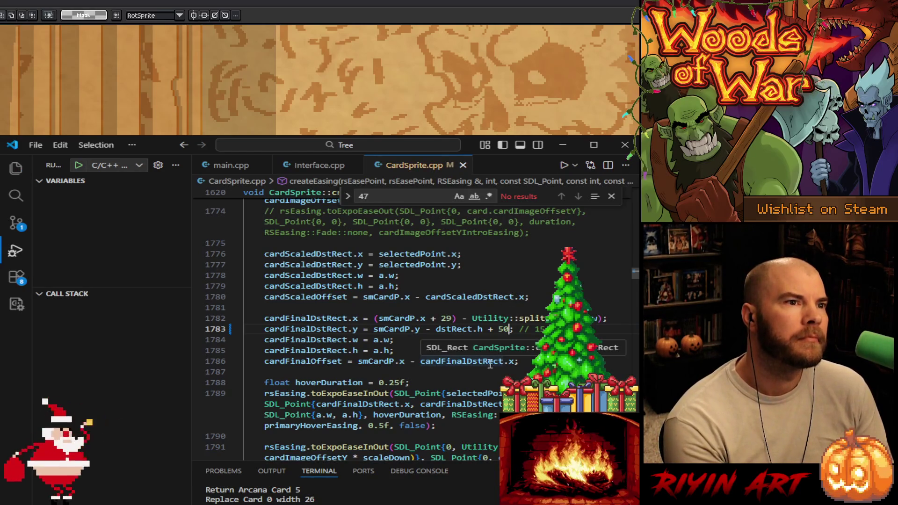
- Change the offset on line 1783 to 49 and set a breakpoint on that line
mouse_move(502, 330)
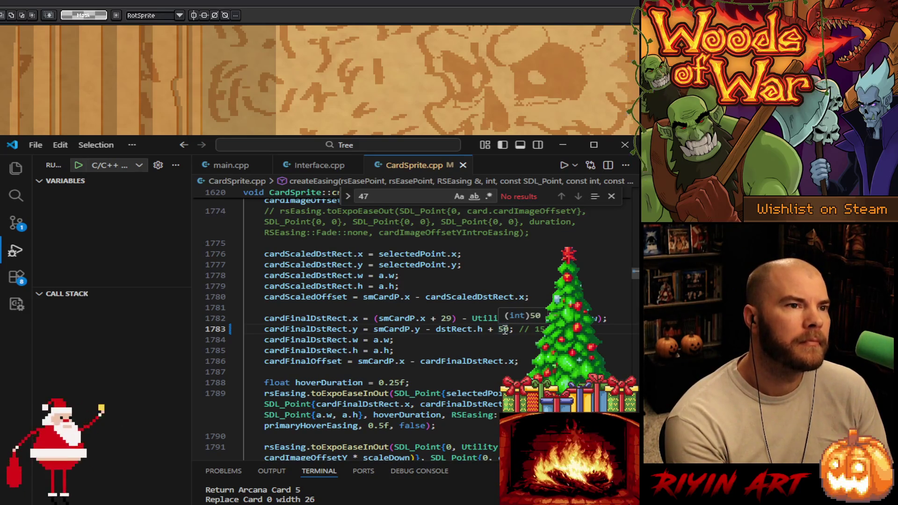
double_click(503, 329)
type("40")
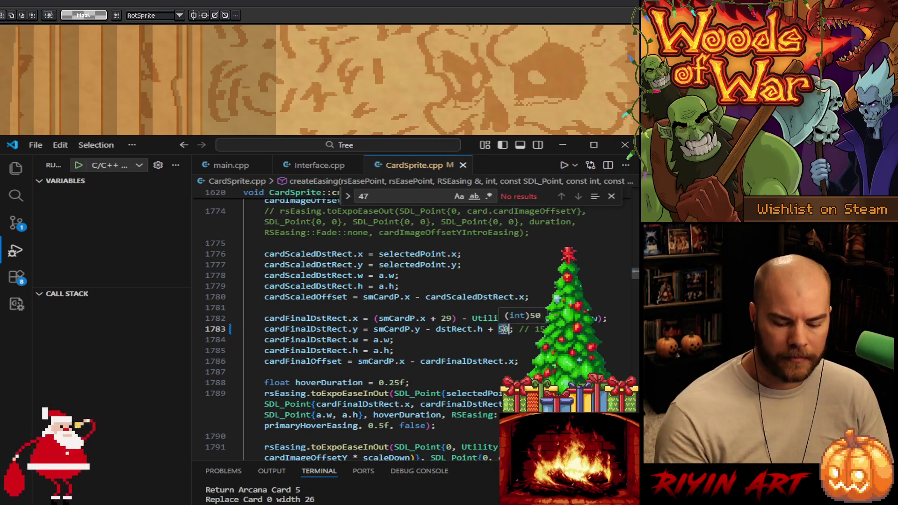
key("BackSpace")
type("9")
mouse_move(503, 332)
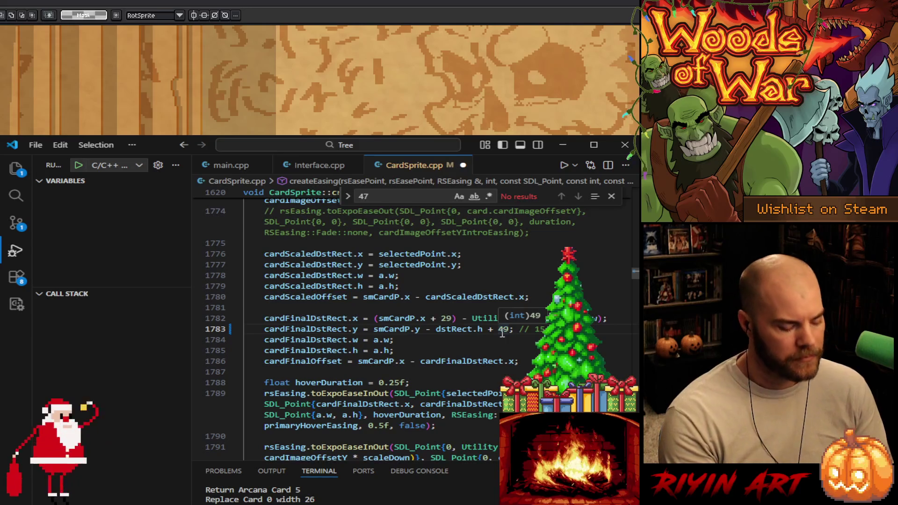
left_click(199, 328)
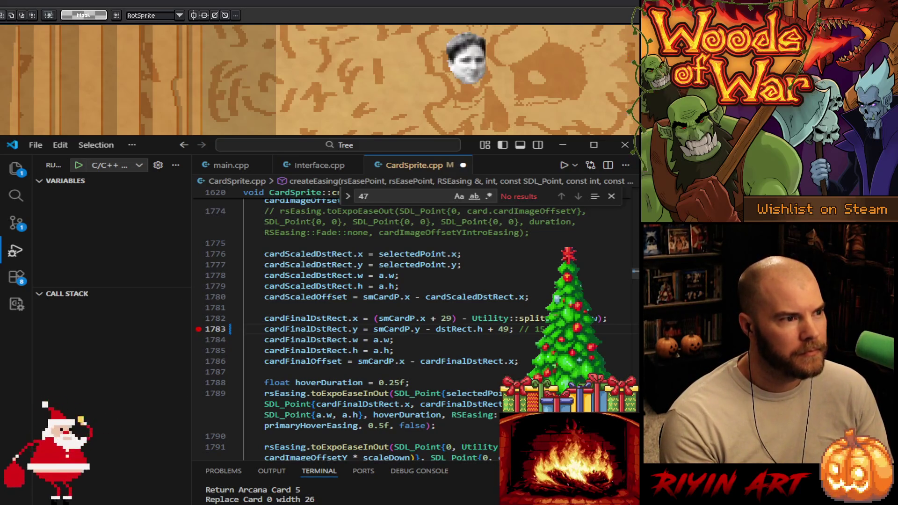
- Navigate back to adjustCard and go to the newY calculation on line 4570
key("alt+Left")
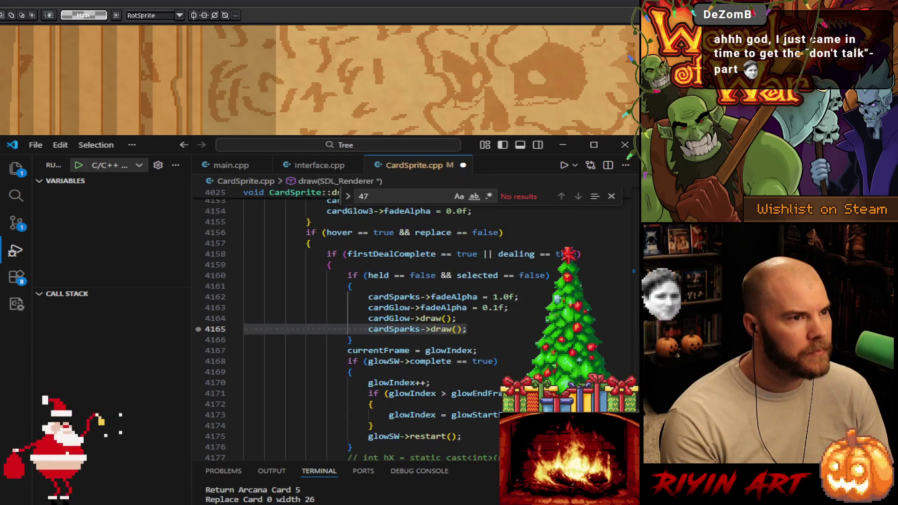
key("alt+Left")
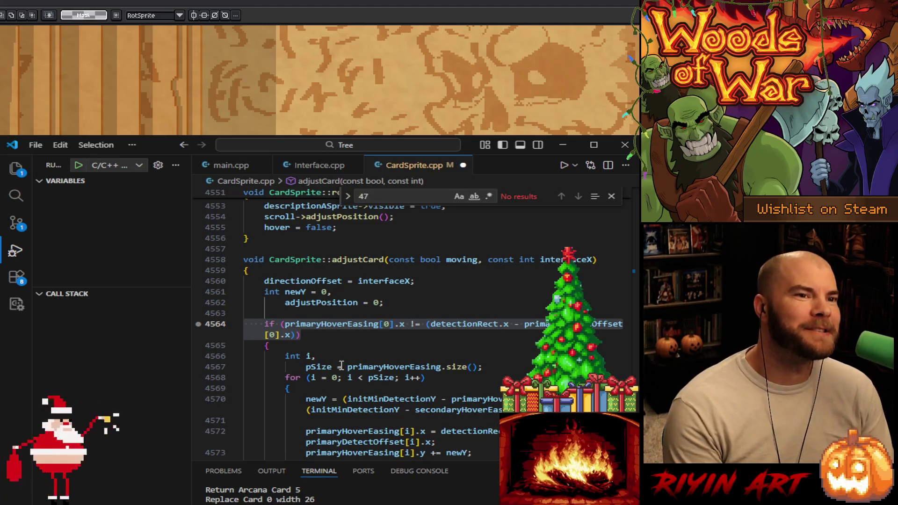
left_click(357, 347)
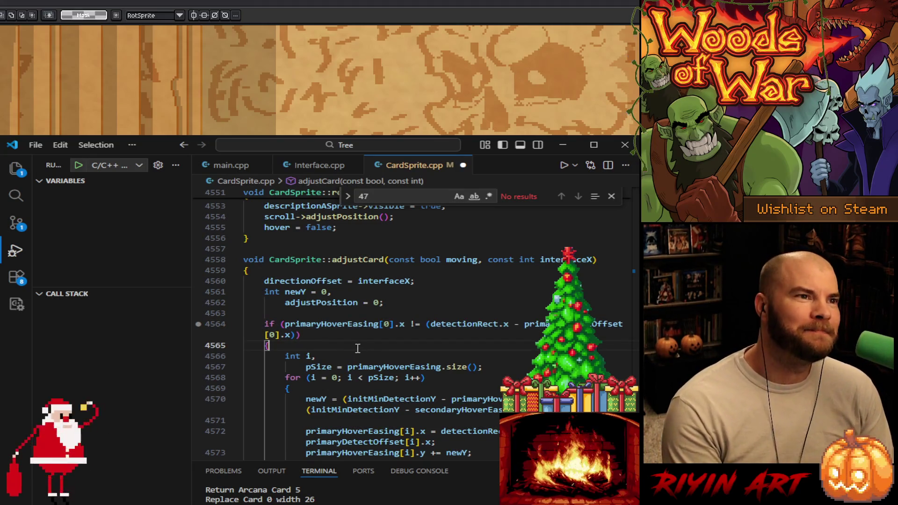
scroll(387, 352, "down", 2)
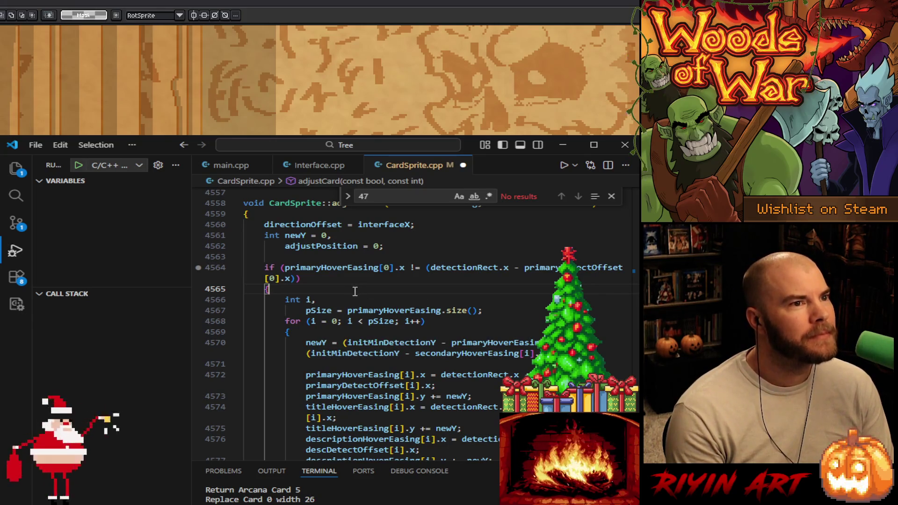
left_click(306, 343)
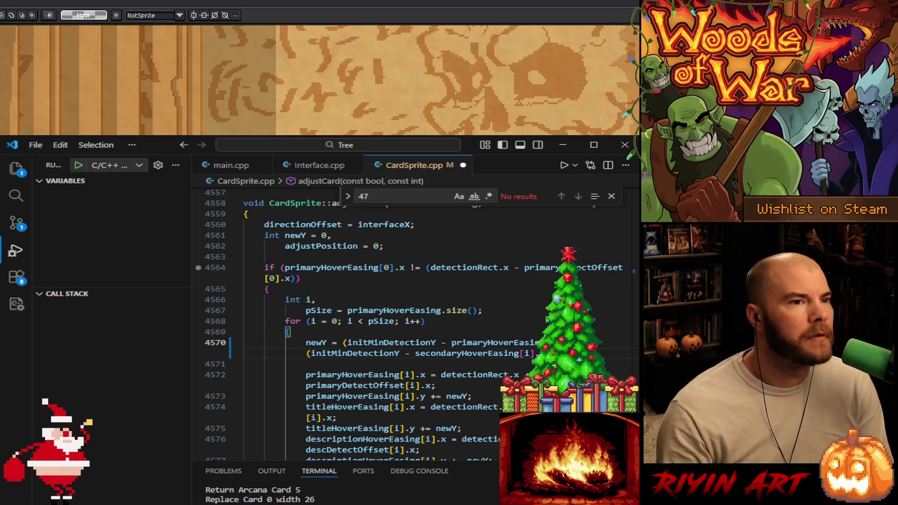
- Save CardSprite.cpp, glance at main.cpp, then return to CardSprite.cpp
key("ctrl+s")
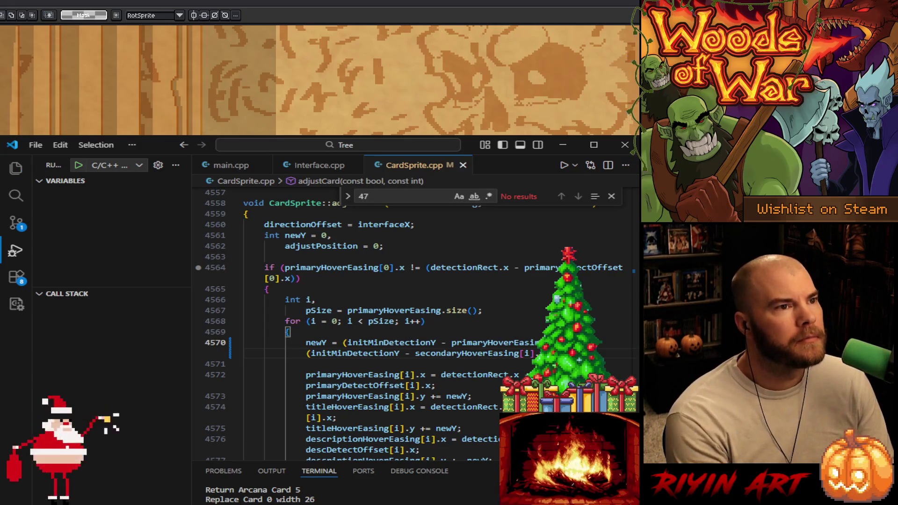
scroll(411, 323, "down", 5)
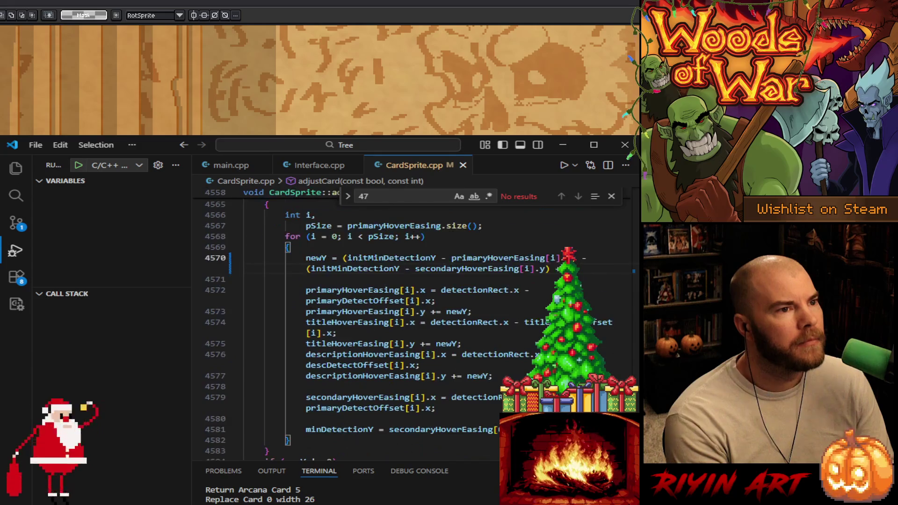
scroll(411, 323, "up", 5)
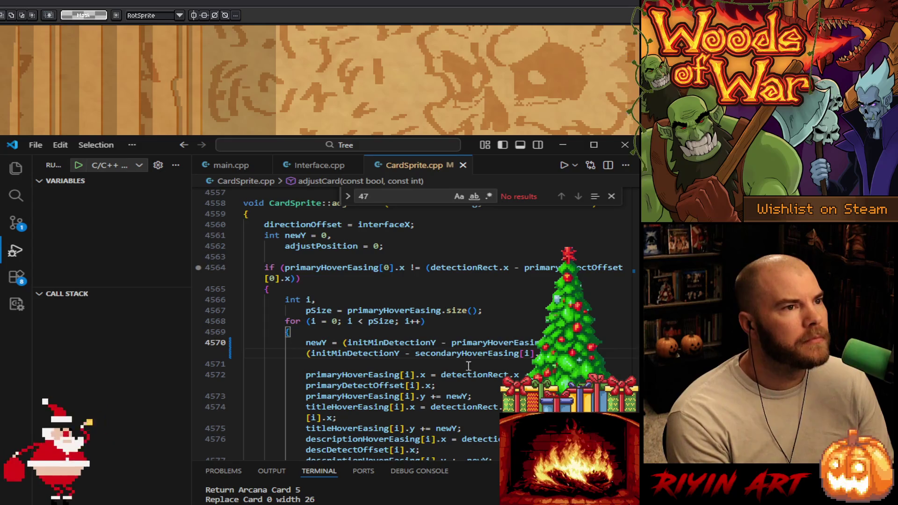
left_click(237, 164)
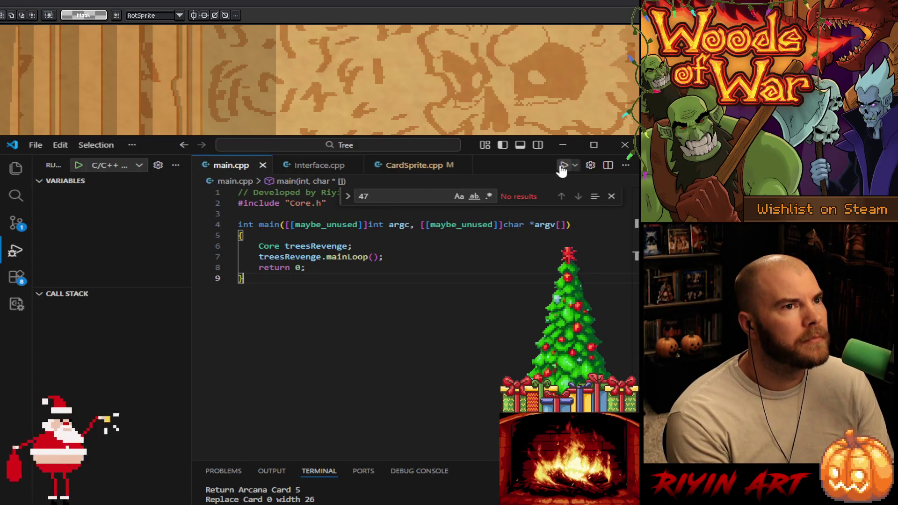
left_click(411, 165)
- Go to the adjustCard for-loop on line 4568 while the game builds and launches under the debugger
scroll(481, 337, "down", 1)
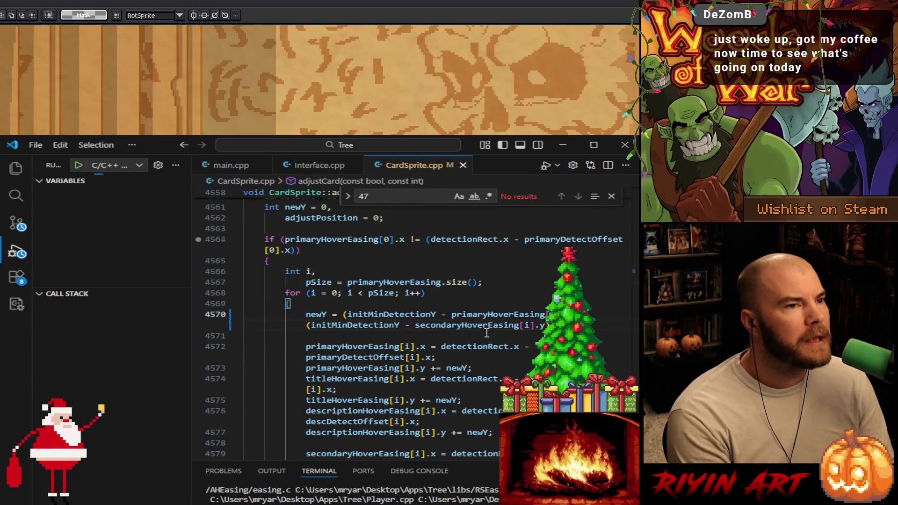
left_click(467, 292)
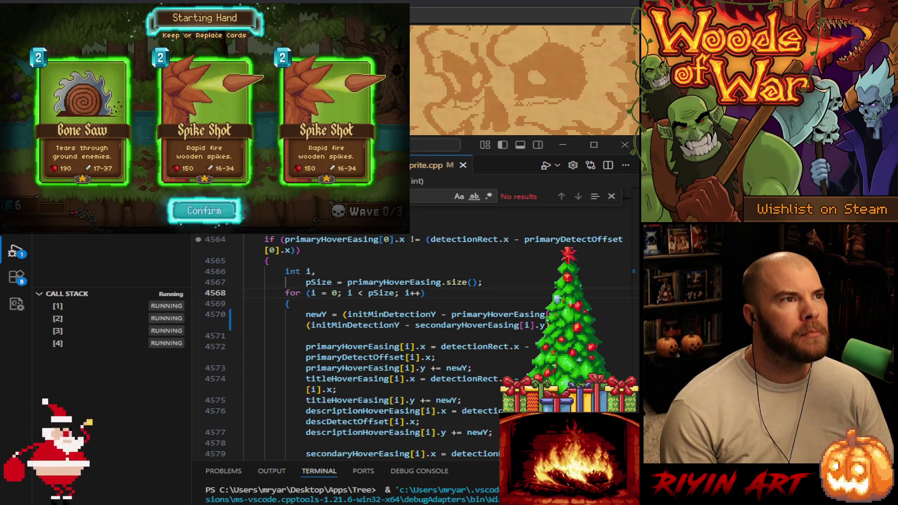
- Keep the starting hand, test the cards' hover easing, close the game, and switch to Aseprite
key("Return")
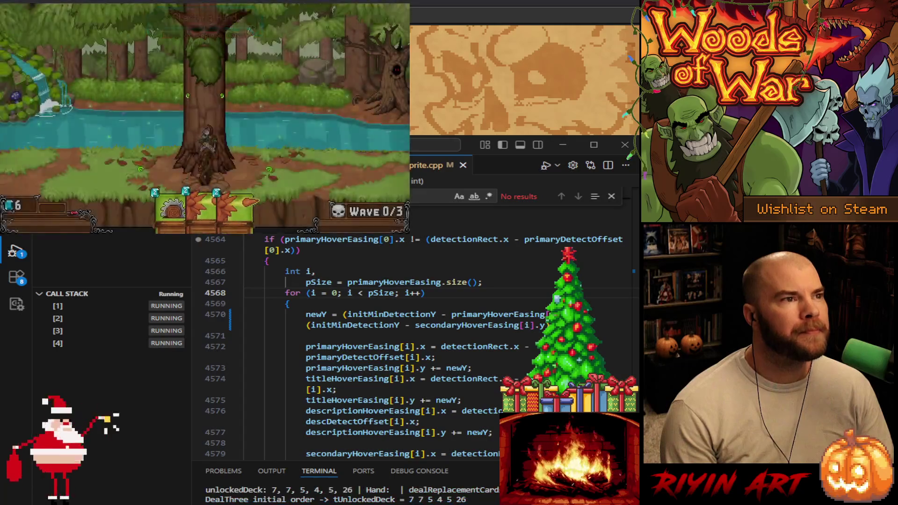
mouse_move(228, 227)
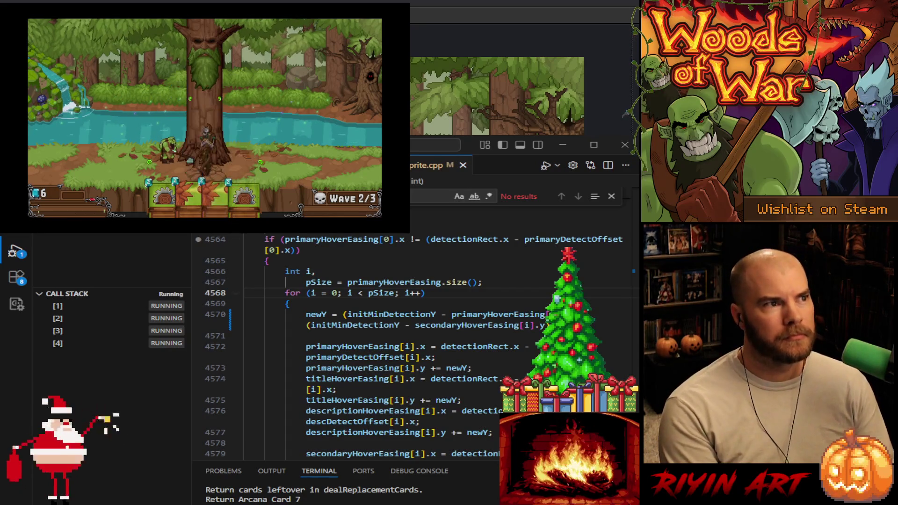
key("alt+F4")
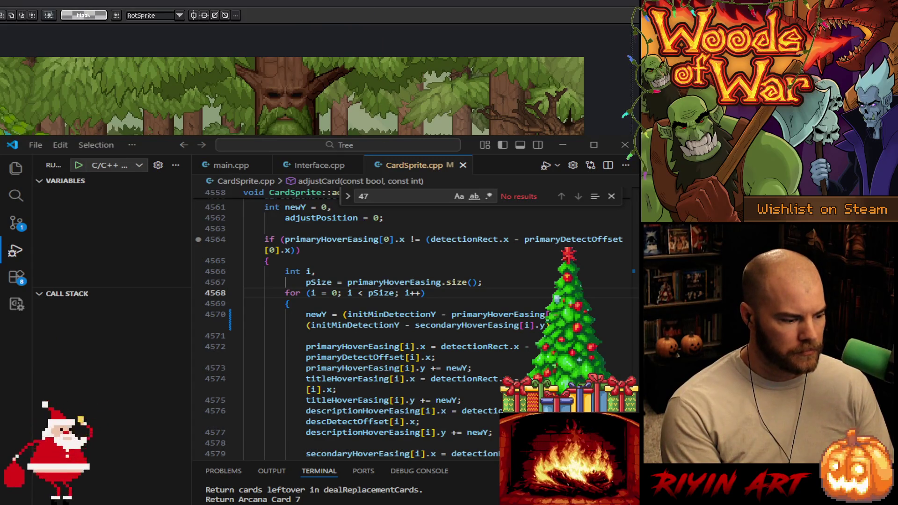
left_click(562, 144)
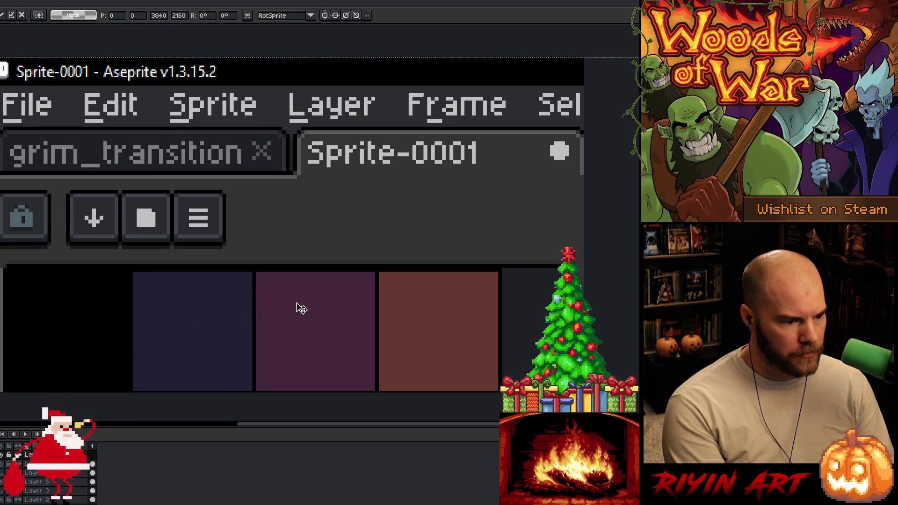
- Drag the pasted forest screenshot into its final position, commit it, and pan onto the scene
scroll(367, 317, "down", 8)
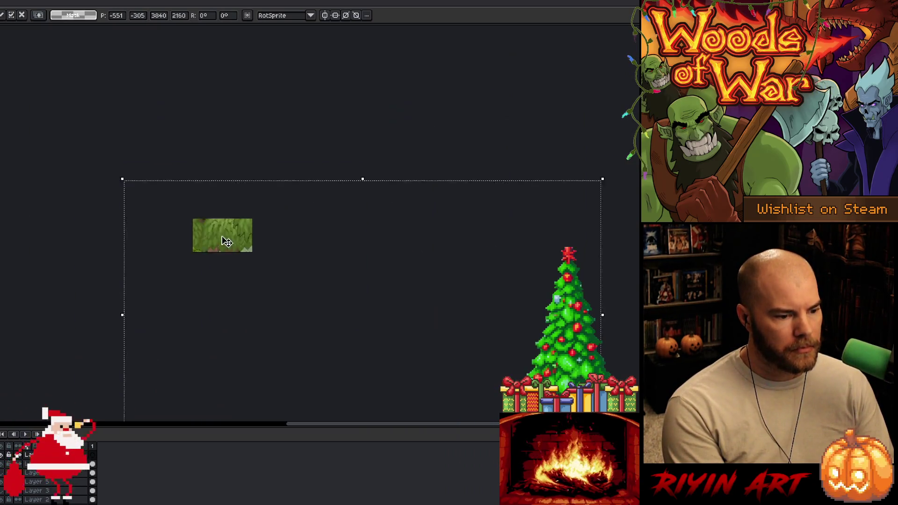
scroll(226, 241, "down", 1)
mouse_move(268, 252)
left_mouse_down()
mouse_move(140, 218)
mouse_move(84, 236)
mouse_move(162, 201)
mouse_move(168, 230)
left_mouse_up()
mouse_move(215, 272)
left_mouse_down()
mouse_move(236, 254)
mouse_move(305, 254)
mouse_move(328, 216)
mouse_move(393, 220)
mouse_move(441, 200)
mouse_move(374, 195)
left_mouse_up()
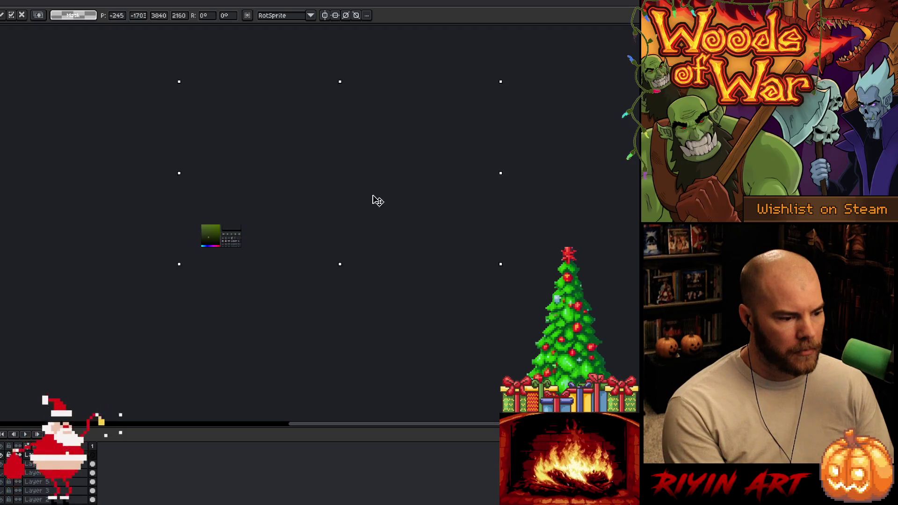
mouse_move(309, 195)
left_mouse_down()
mouse_move(233, 162)
mouse_move(270, 214)
left_mouse_up()
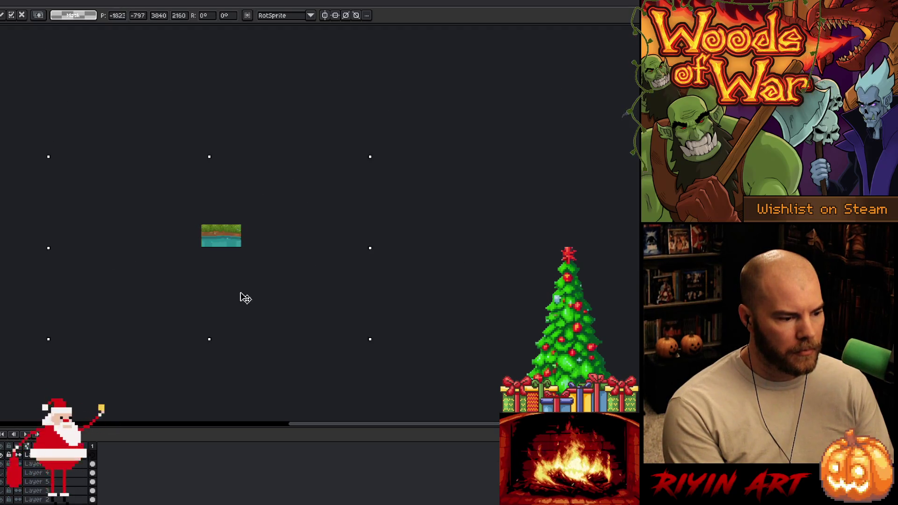
left_click_drag(235, 326, 229, 347)
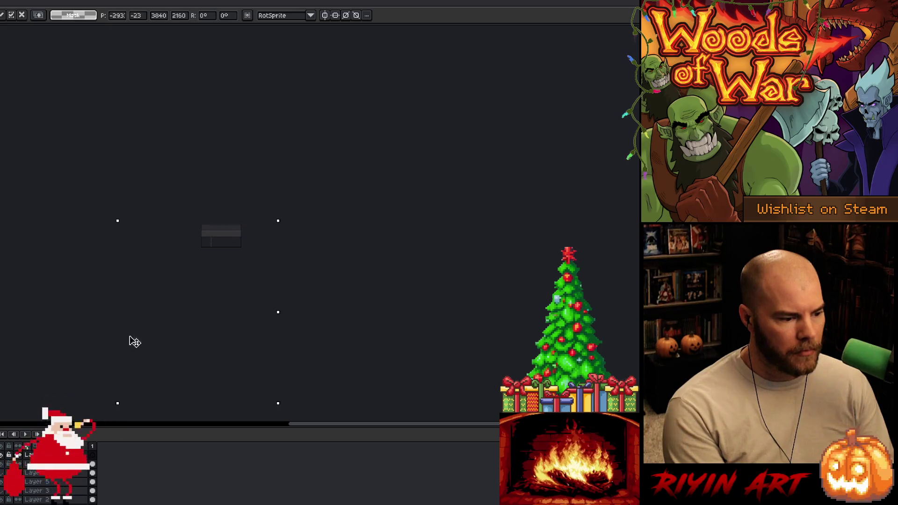
mouse_move(97, 343)
left_mouse_down()
mouse_move(164, 326)
mouse_move(441, 298)
mouse_move(304, 317)
mouse_move(294, 347)
left_mouse_up()
key("Return")
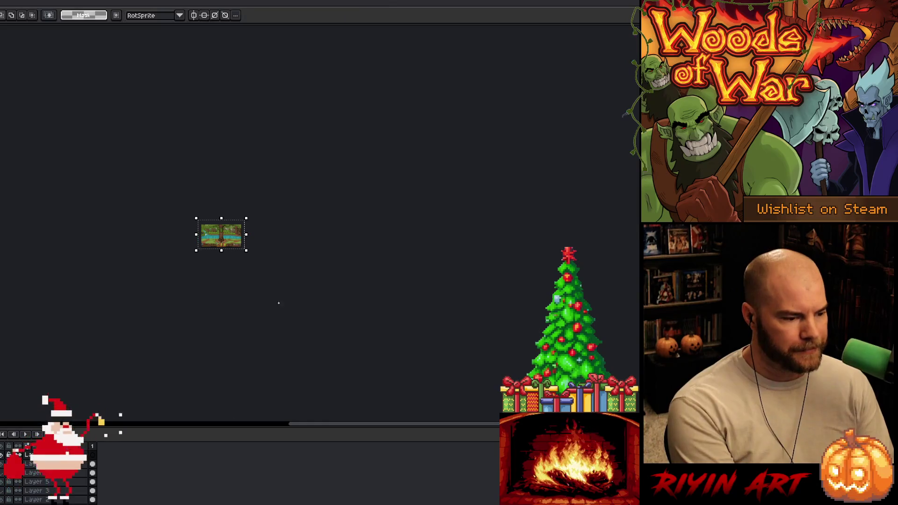
scroll(232, 245, "up", 5)
scroll(233, 245, "up", 1)
left_click_drag(233, 245, 142, 303)
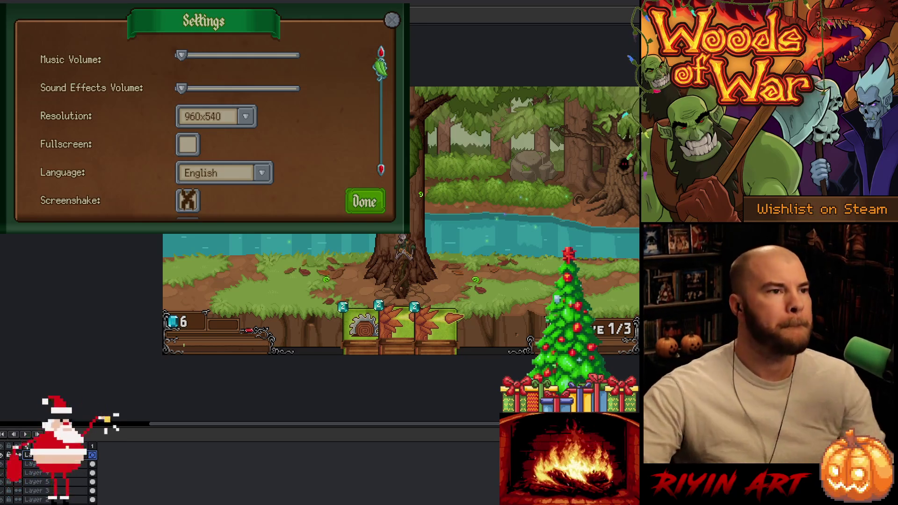
- Scroll down the Settings panel and close it with Done
scroll(205, 131, "down", 5)
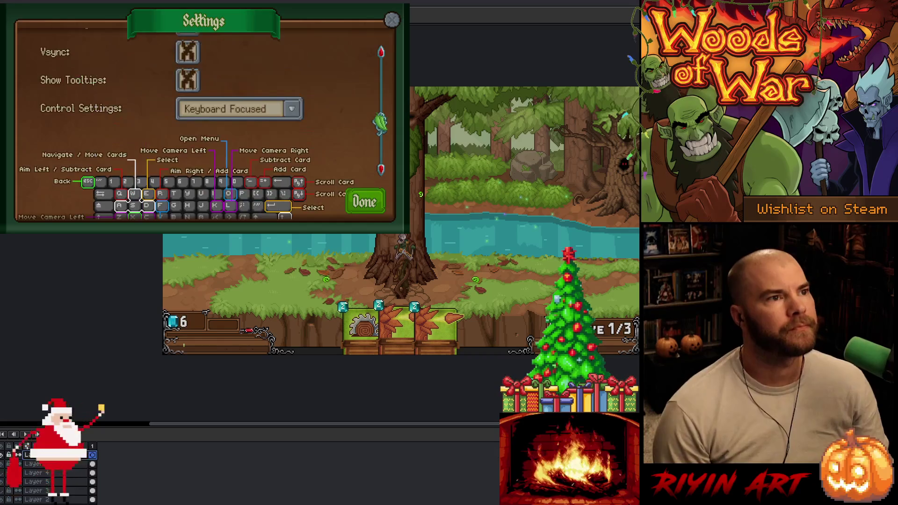
left_click(365, 201)
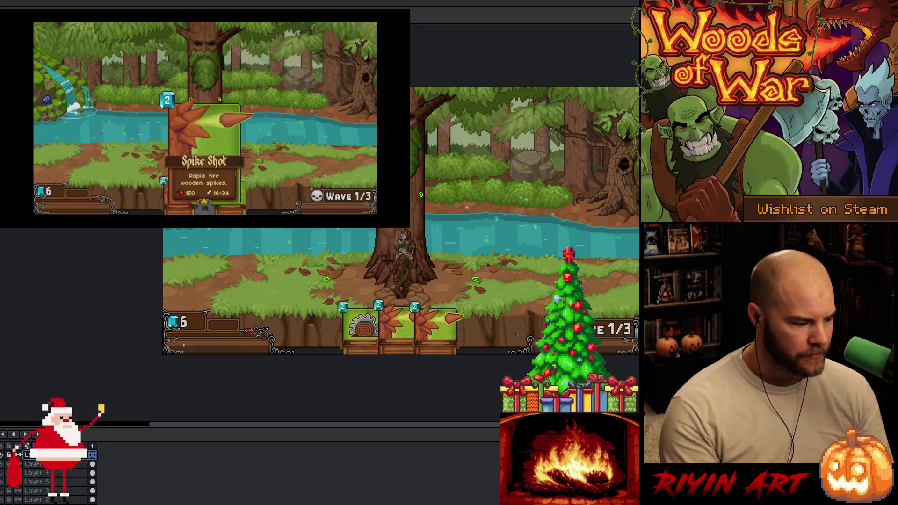
- Paste the Spike Shot screenshot, align it over the forest scene with a drag and arrow nudges, and commit
key("ctrl+v")
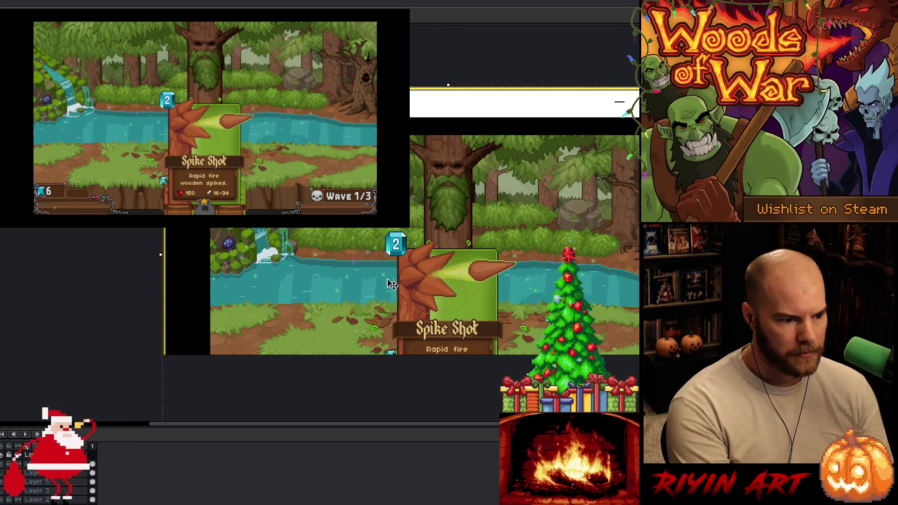
left_click_drag(418, 277, 376, 237)
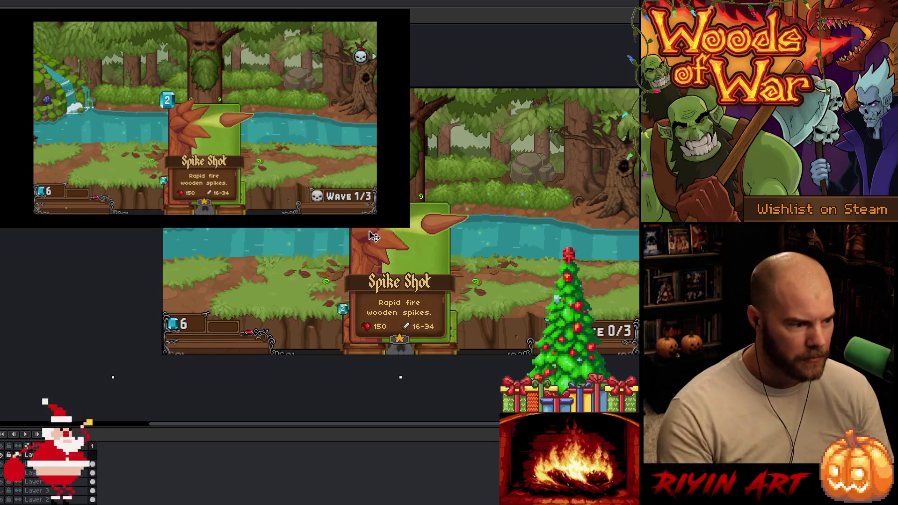
key("Left")
key("Left")
key("Left")
key("Up")
key("Up")
key("Up")
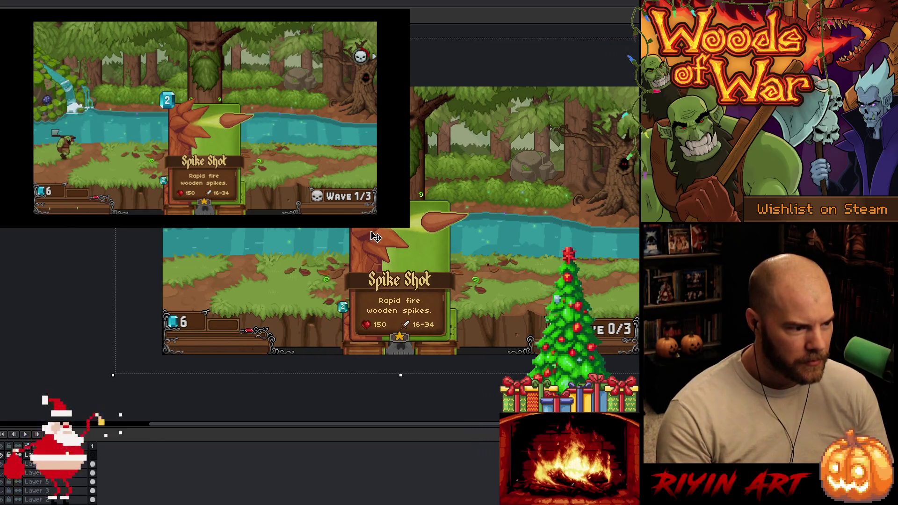
key("Return")
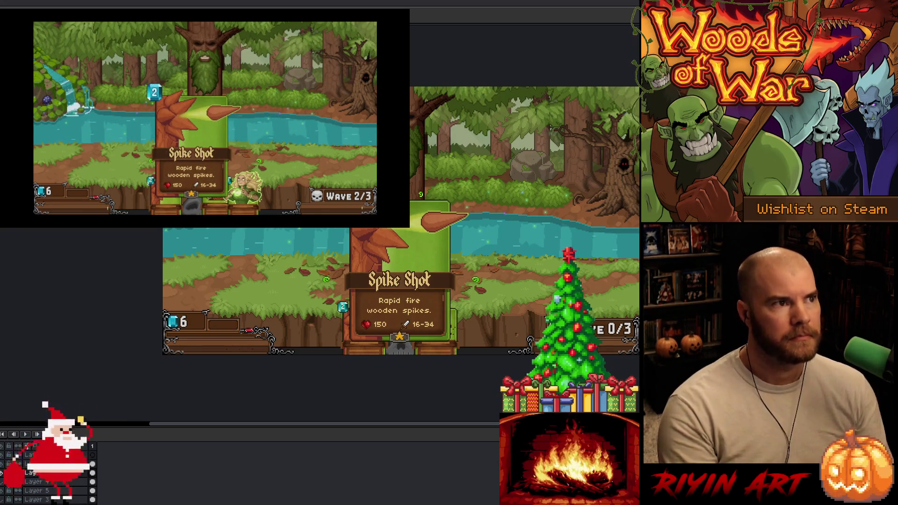
- Paste the elf-card screenshot onto the layer above and drag it into alignment with the scene
left_click(28, 454)
key("ctrl+v")
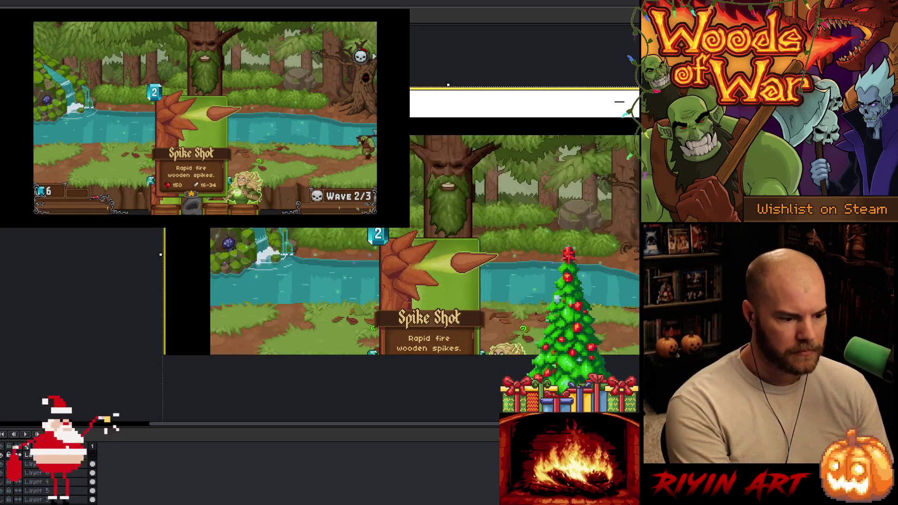
mouse_move(352, 239)
left_mouse_down()
mouse_move(320, 191)
mouse_move(304, 191)
left_mouse_up()
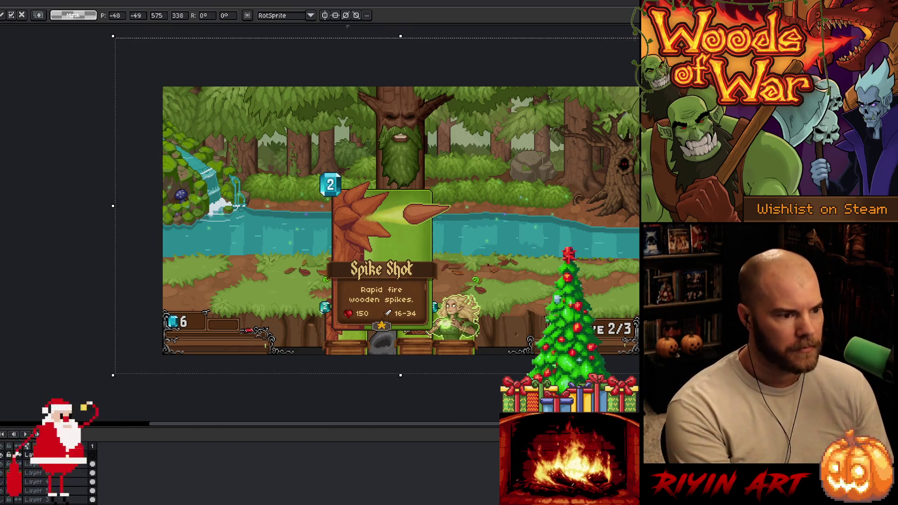
key("h")
mouse_move(427, 343)
left_mouse_down()
mouse_move(340, 337)
mouse_move(353, 334)
left_mouse_up()
key("m")
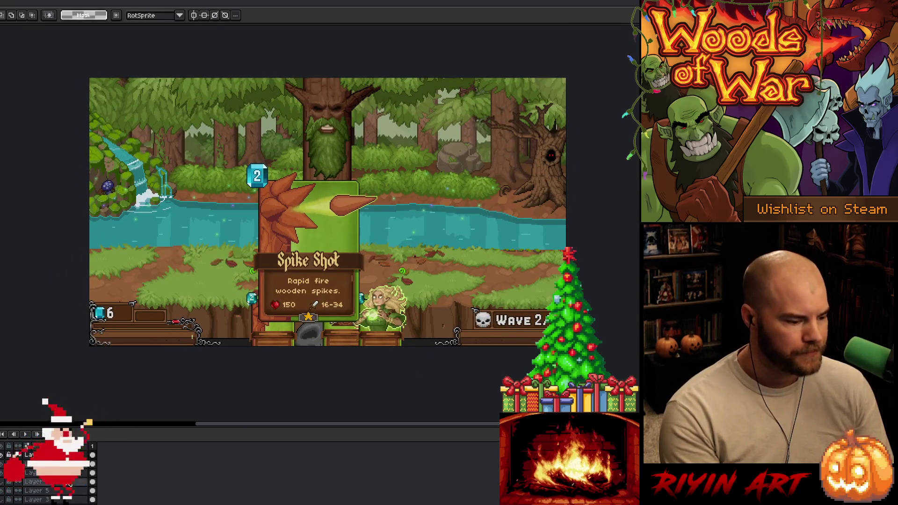
- Marquee-select the card's stat box around the gem, heart and 150, trimming to its bottom strip
scroll(269, 300, "up", 5)
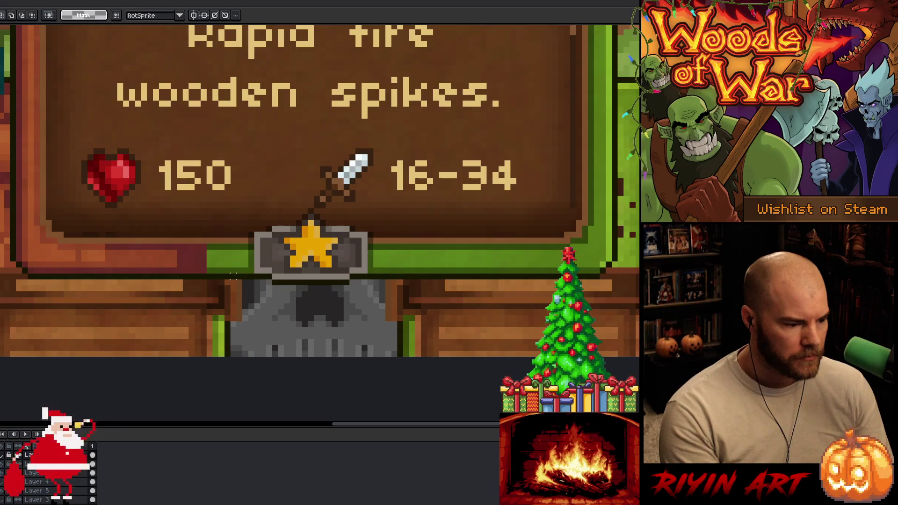
mouse_move(233, 276)
left_mouse_down()
mouse_move(1, 100)
mouse_move(140, 83)
left_mouse_up()
scroll(181, 154, "down", 1)
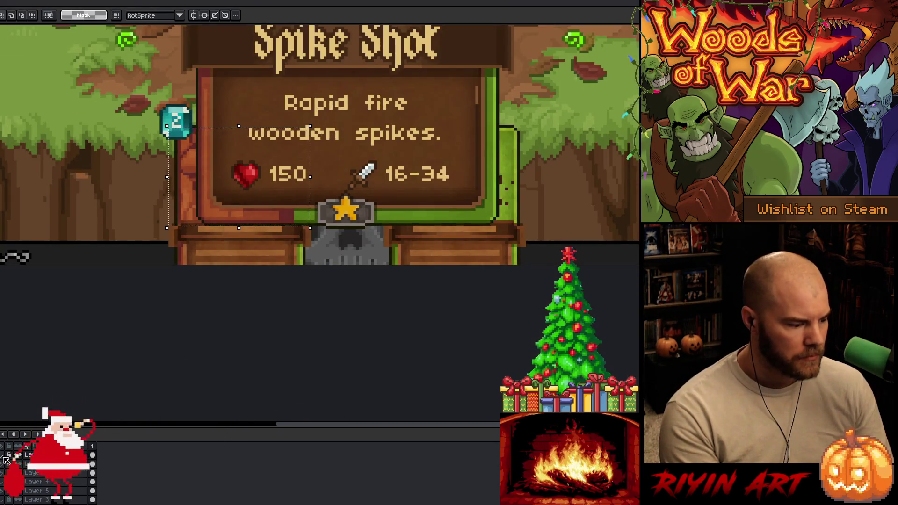
mouse_move(377, 94)
left_mouse_down()
mouse_move(94, 150)
mouse_move(80, 192)
left_mouse_up()
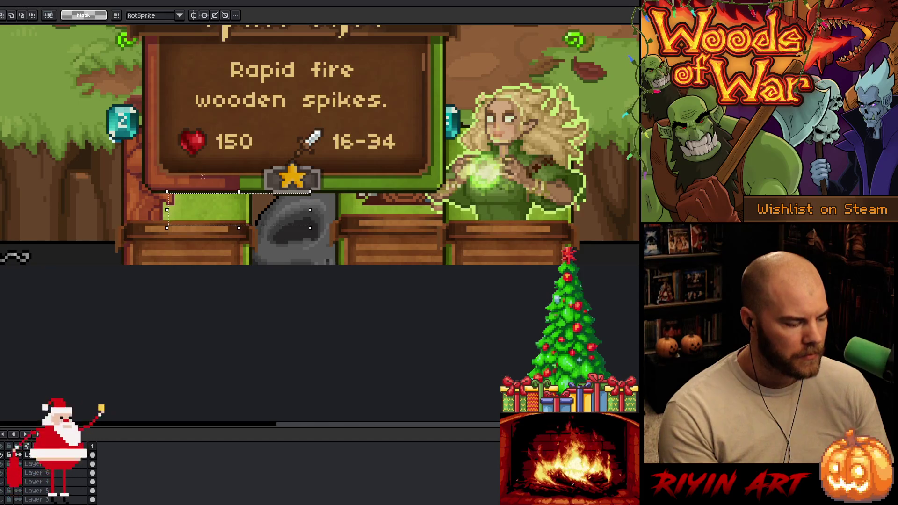
scroll(203, 177, "down", 3)
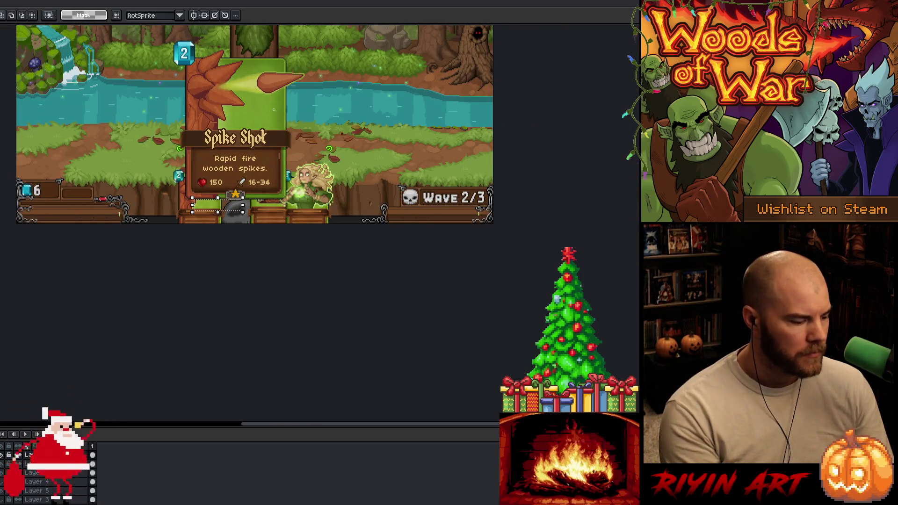
scroll(262, 178, "up", 3)
scroll(300, 224, "up", 1)
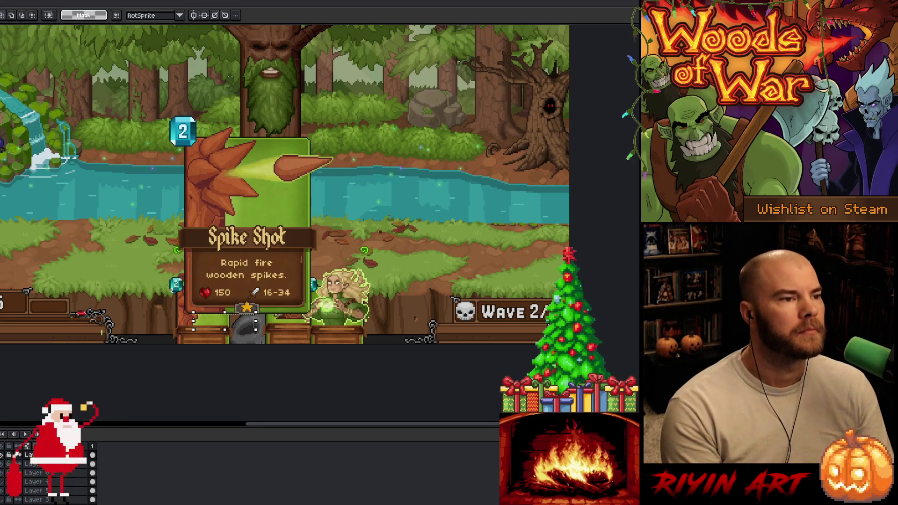
- Return to VS Code and step back through navigation history to the adjustCard hover check
key("alt+Tab")
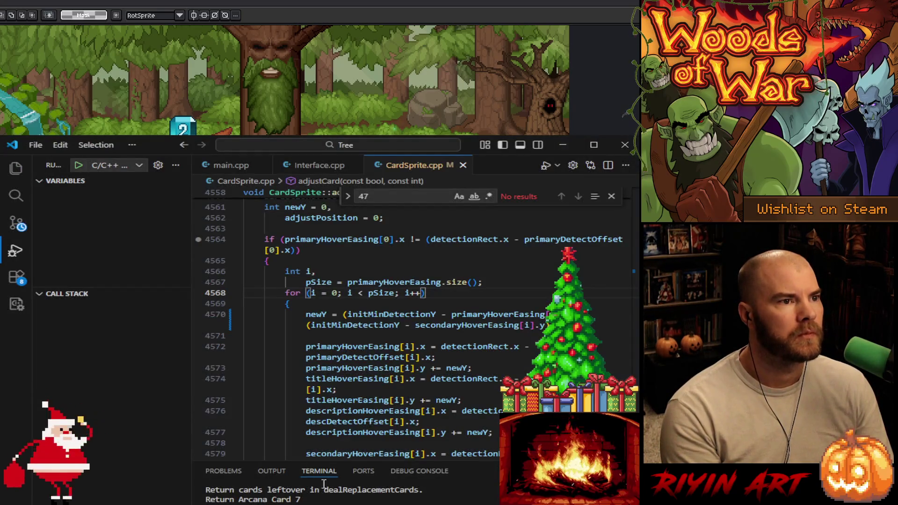
left_click(477, 403)
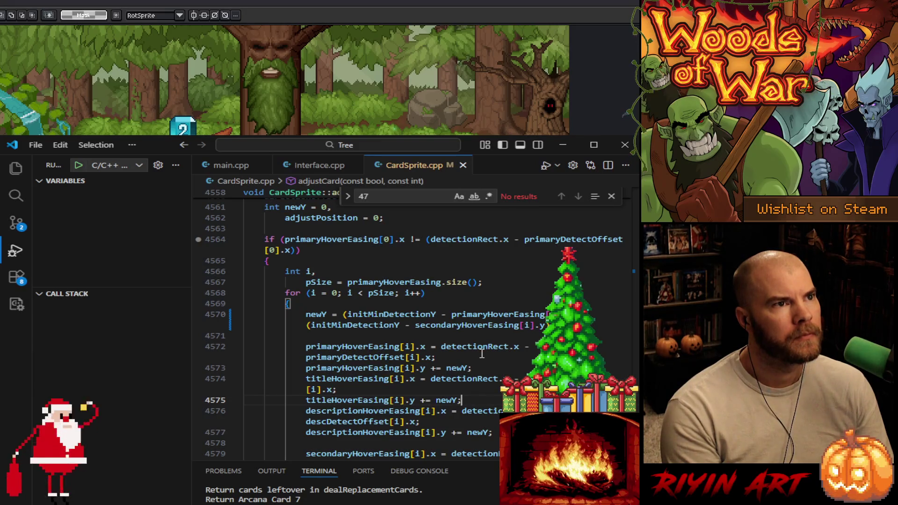
double_click(388, 195)
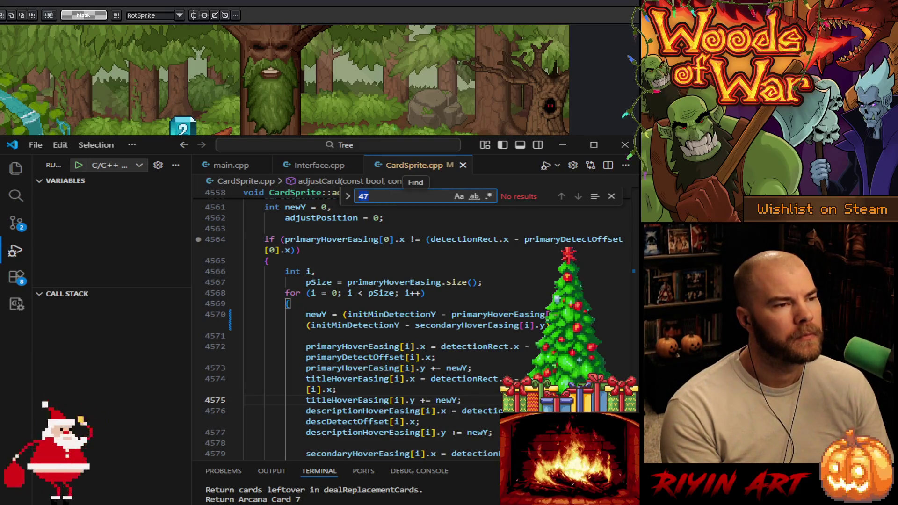
key("alt+Left")
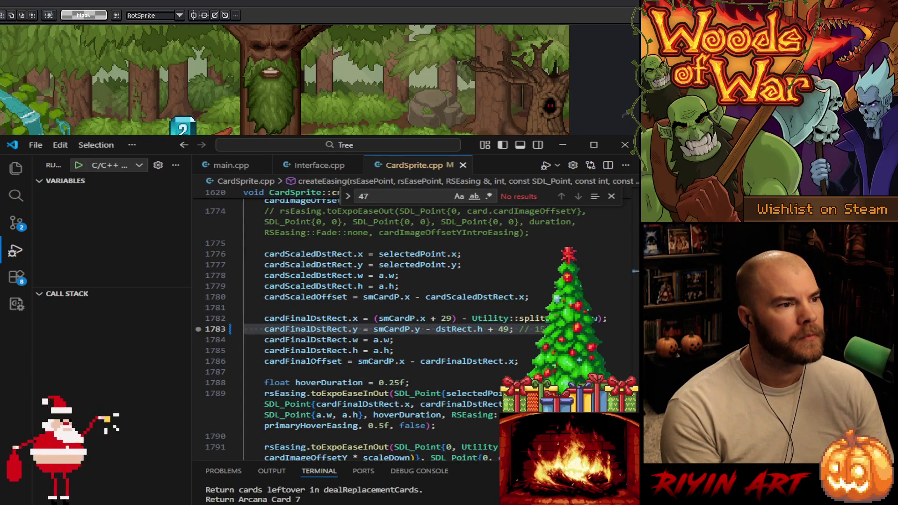
key("alt+Left")
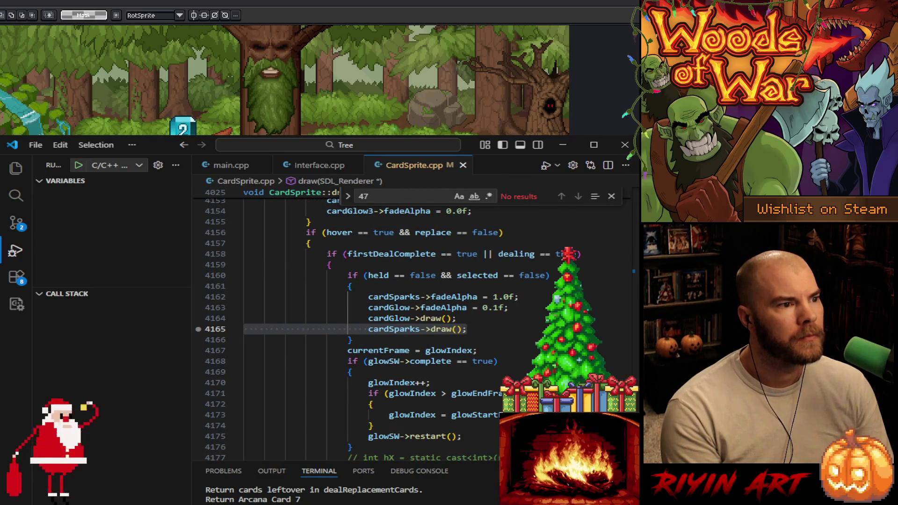
key("alt+Left")
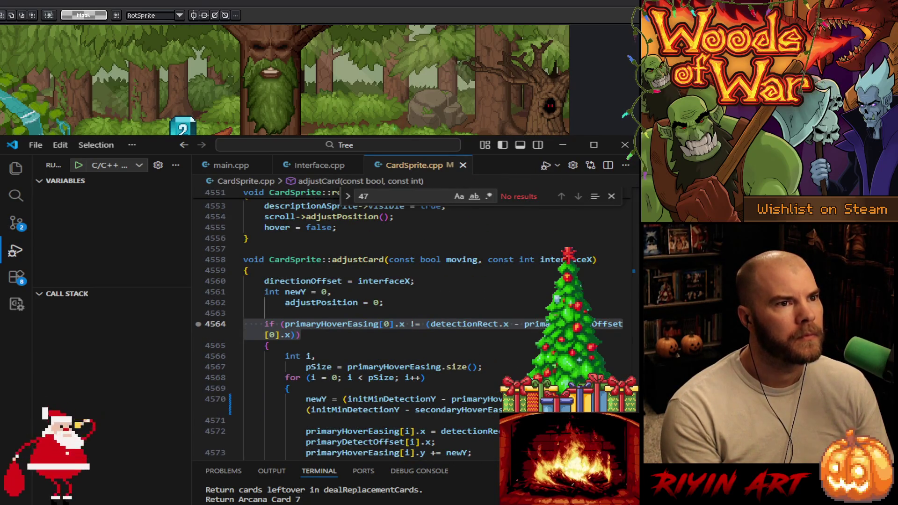
- Undo the newY hover-offset edit on line 4570, save CardSprite.cpp, and switch to main.cpp
scroll(276, 430, "down", 1)
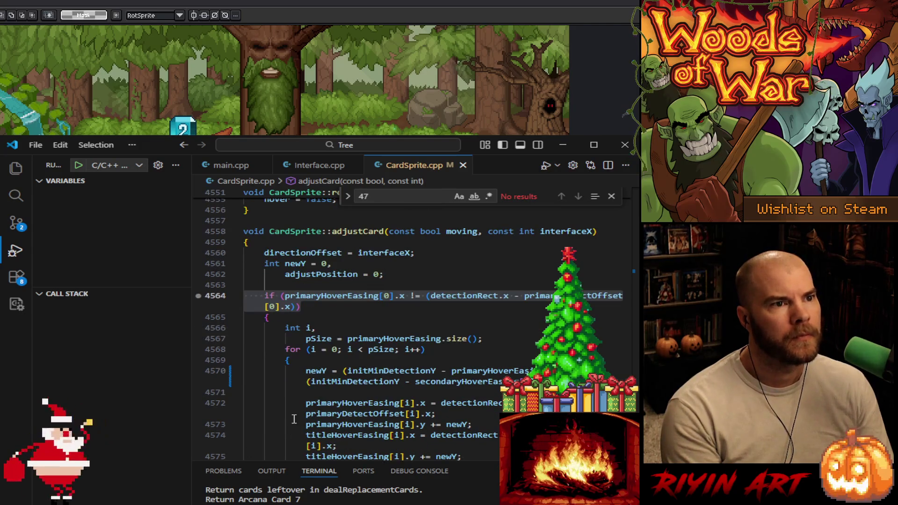
scroll(294, 428, "down", 2)
left_click(306, 314)
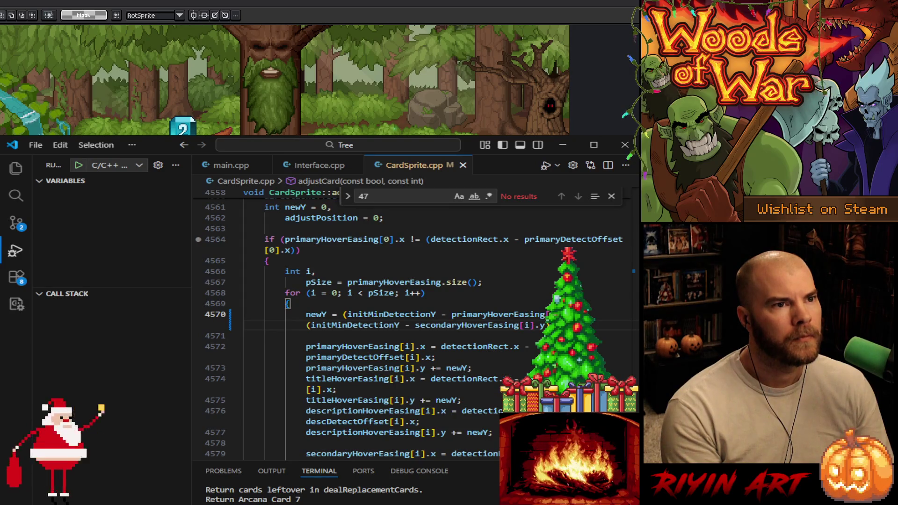
key("ctrl+z")
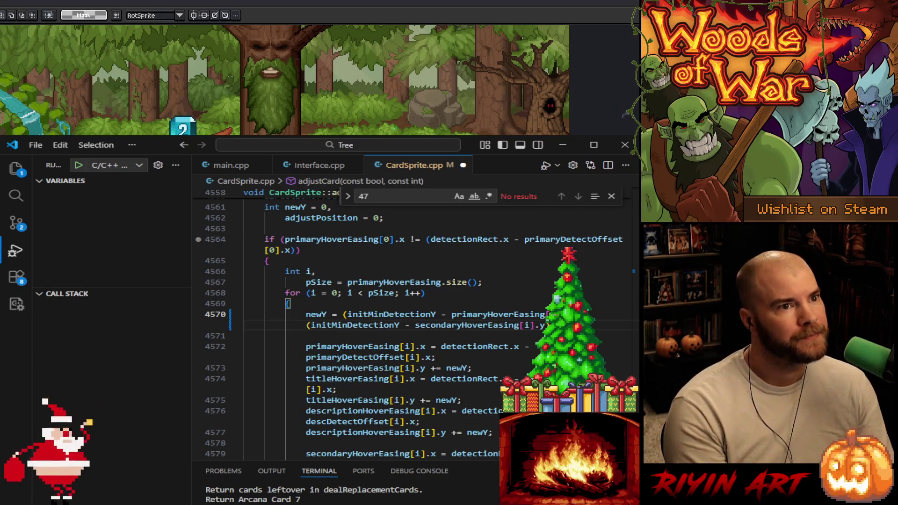
scroll(407, 327, "down", 2)
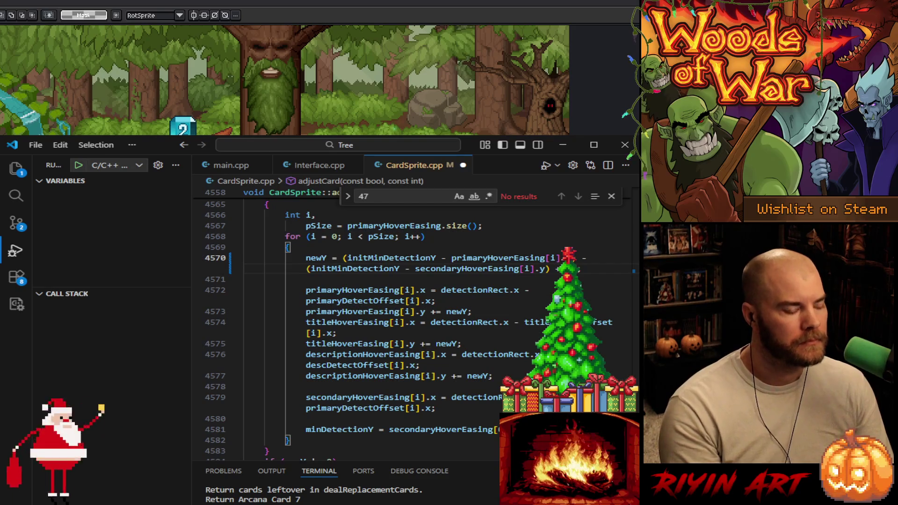
key("ctrl+s")
left_click(232, 168)
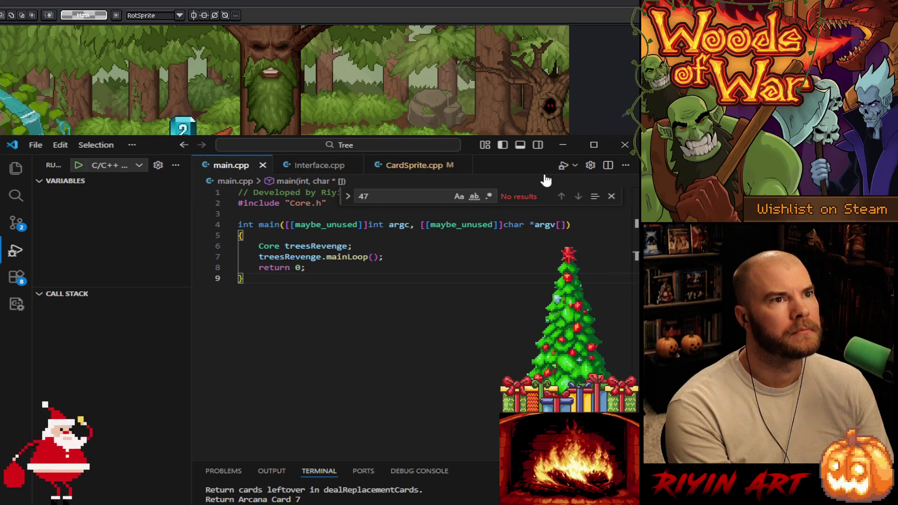
- Start the debug build, then return to CardSprite.cpp at the resetCardSize function
left_click(562, 166)
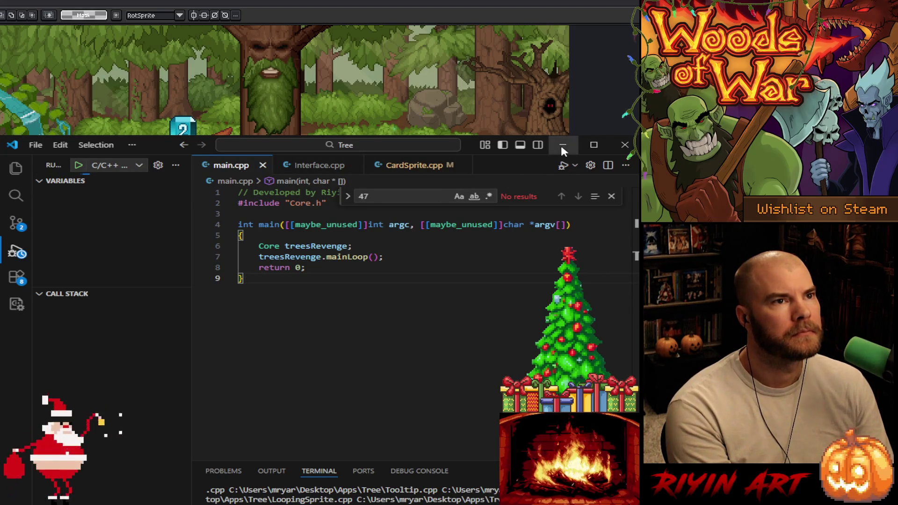
left_click(411, 166)
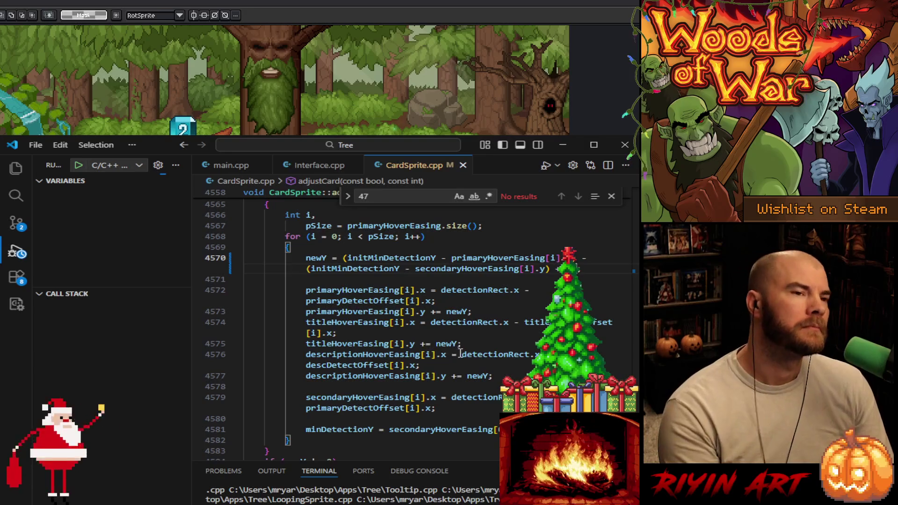
scroll(460, 354, "up", 3)
scroll(449, 349, "up", 3)
left_click(462, 372)
- Review resetCardSize, focus the Find box holding 47, and show the Explorer file tree
scroll(482, 373, "down", 2)
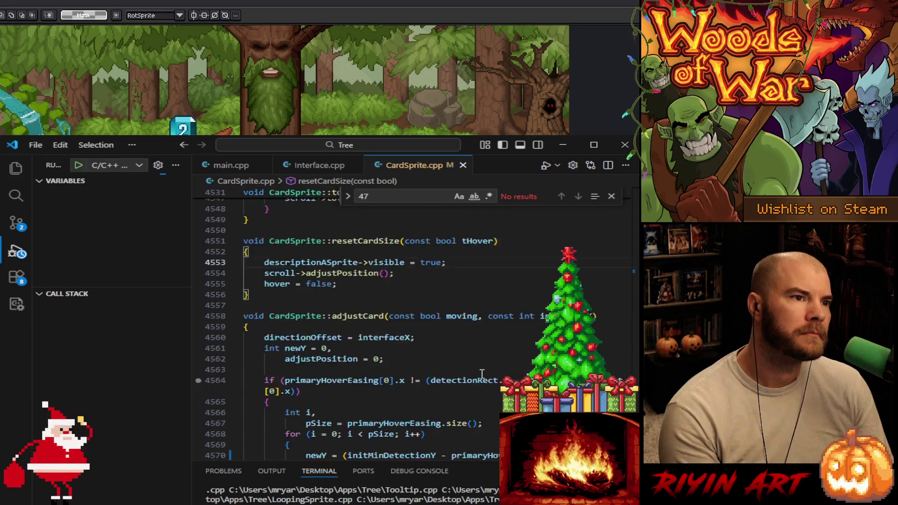
scroll(481, 374, "down", 1)
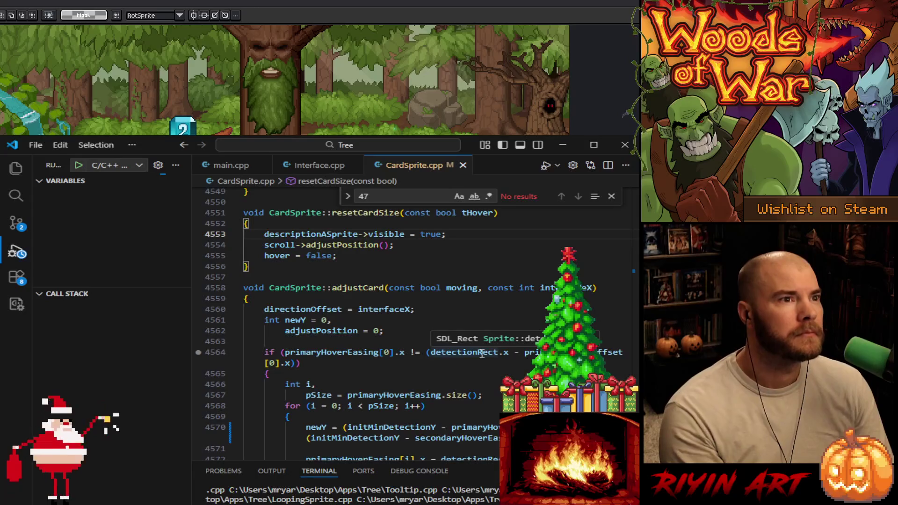
scroll(481, 354, "up", 18)
scroll(501, 374, "up", 20)
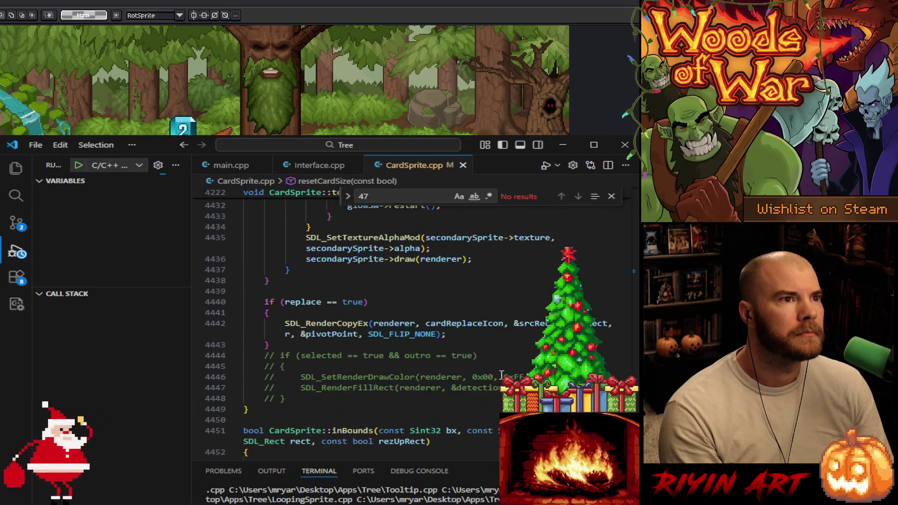
left_click(390, 195)
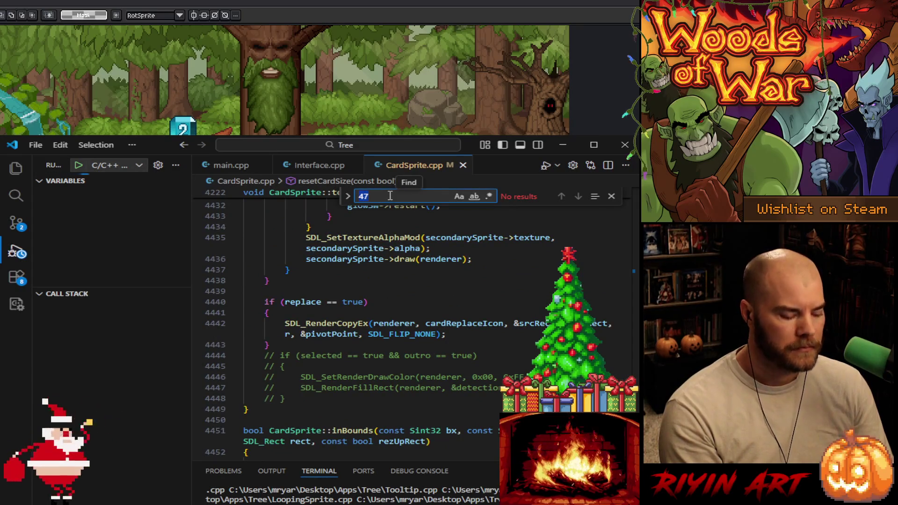
left_click(16, 168)
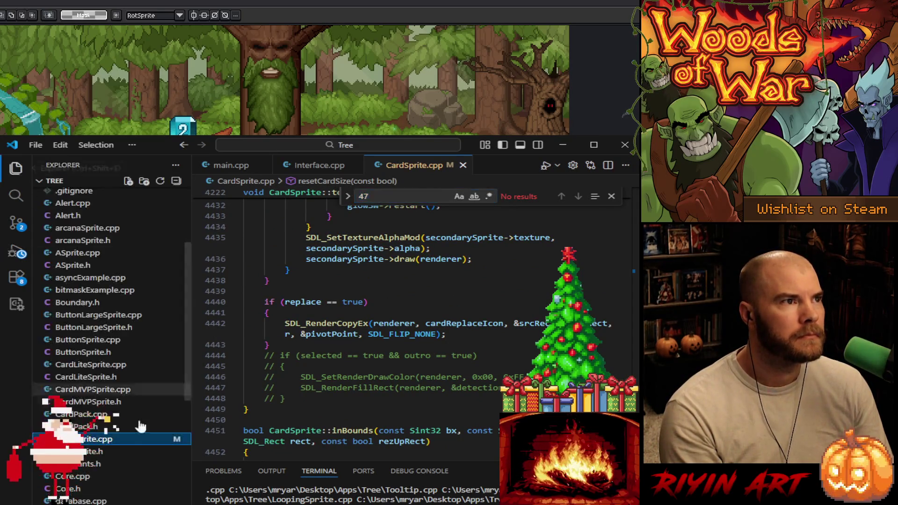
- Browse the Tree project's file list and open Dropdown.cpp with Ctrl+P quick open
scroll(138, 410, "down", 20)
scroll(125, 473, "down", 5)
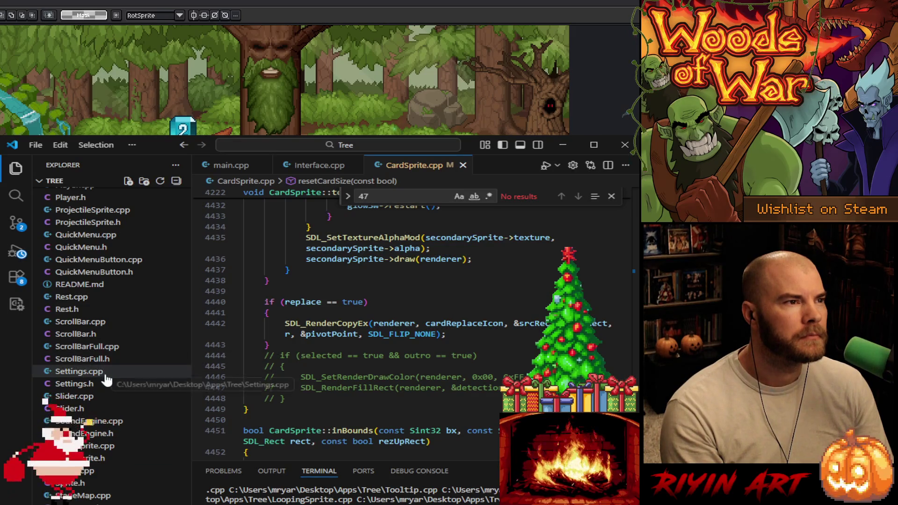
scroll(84, 476, "up", 6)
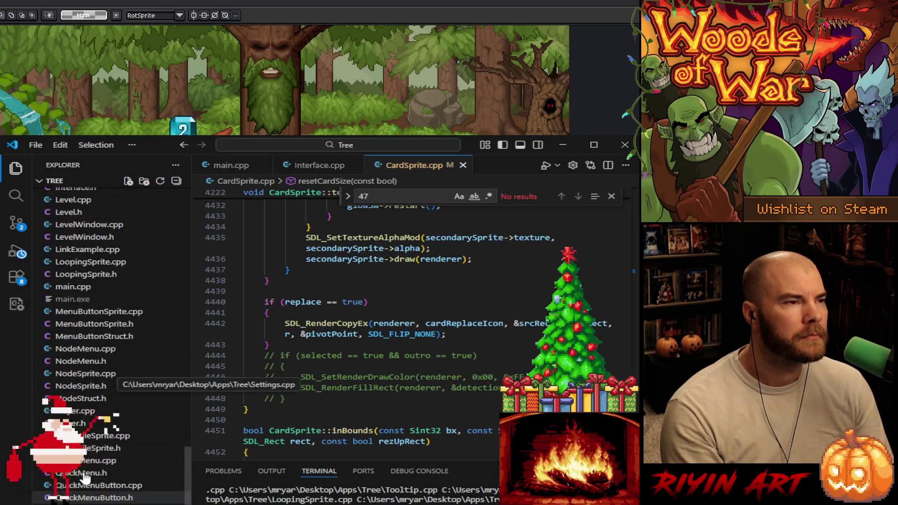
scroll(85, 476, "up", 18)
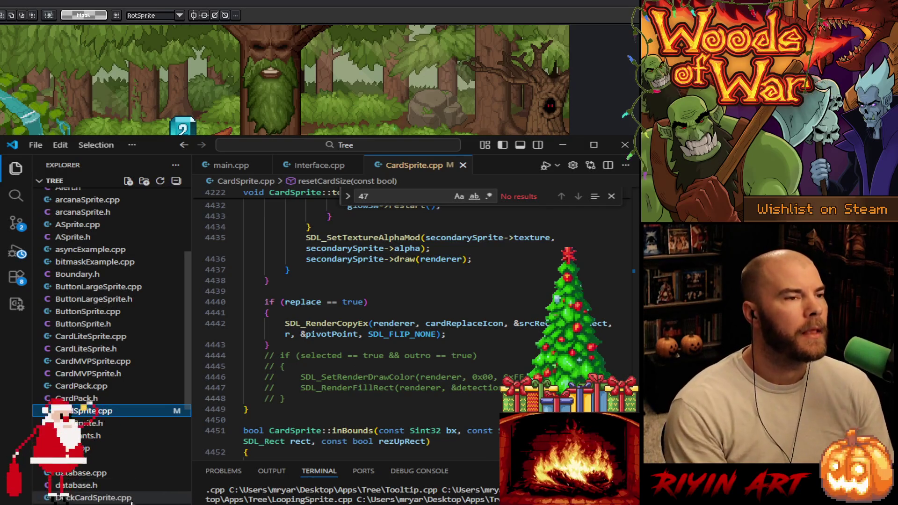
scroll(126, 423, "up", 2)
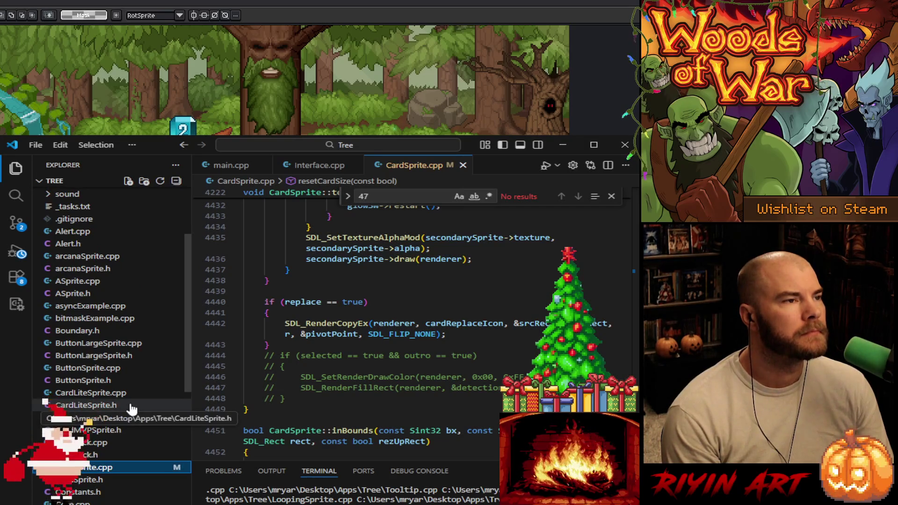
scroll(112, 327, "down", 1)
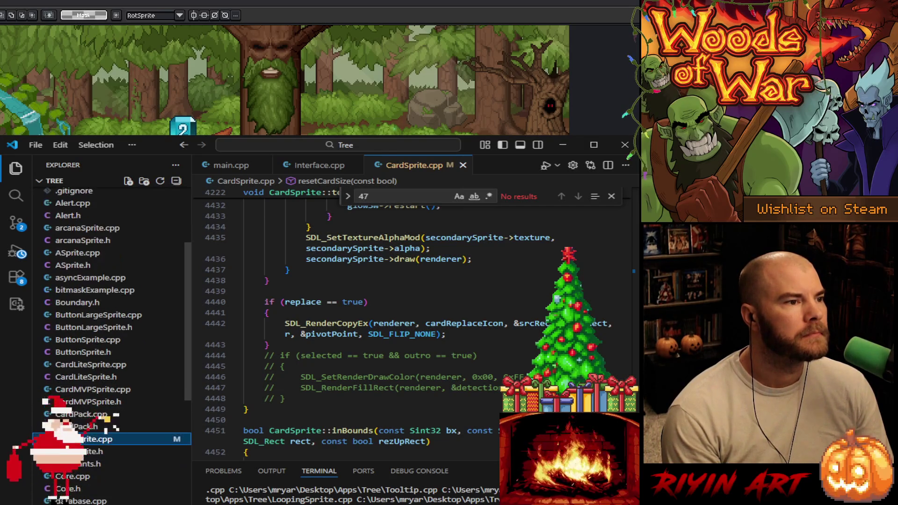
scroll(112, 327, "down", 2)
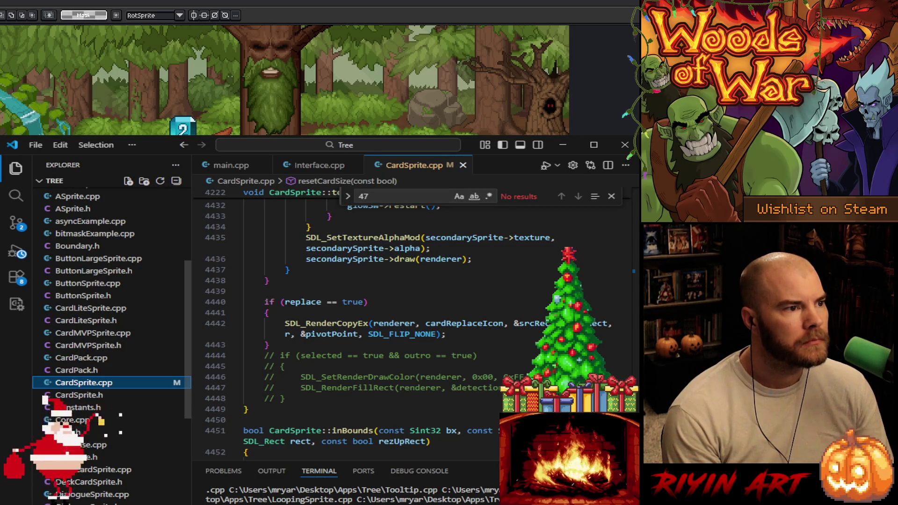
key("ctrl+p")
key("Return")
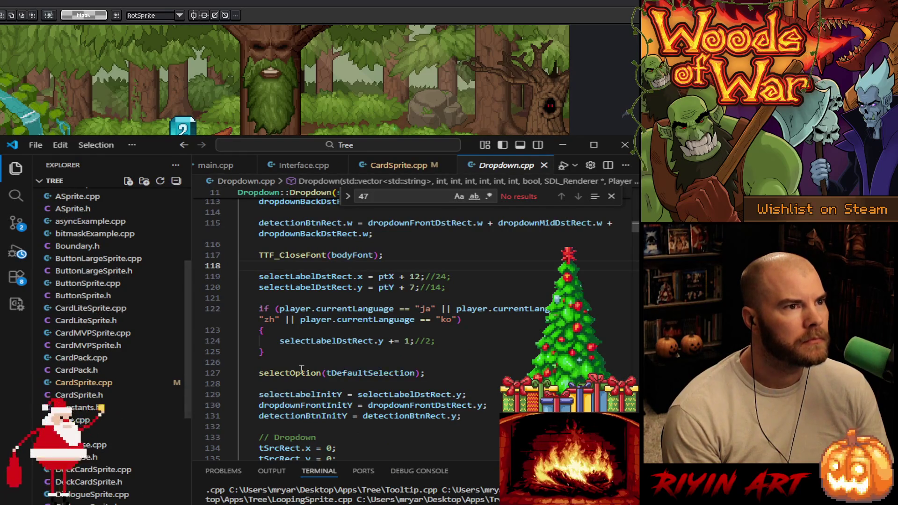
- Search Dropdown.cpp for 'inboun', then close the Dropdown.cpp tab
key("ctrl+f")
type("inboun")
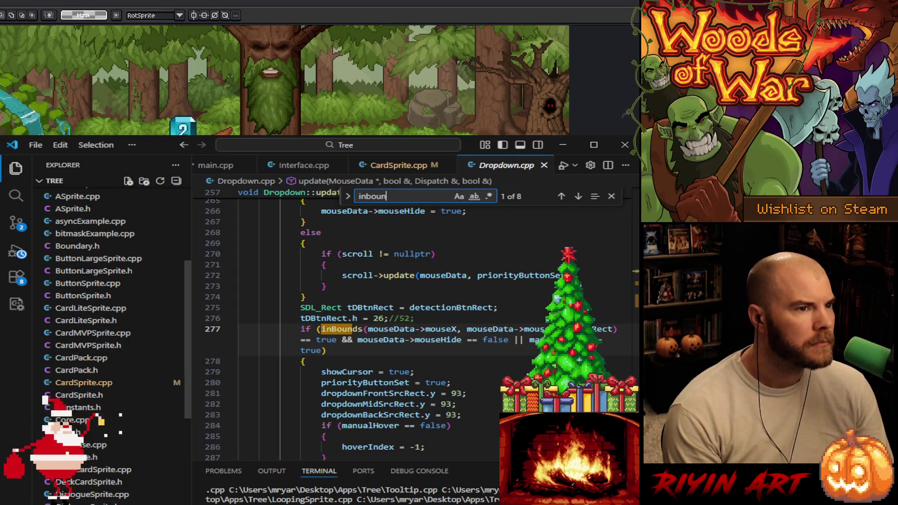
scroll(112, 328, "down", 5)
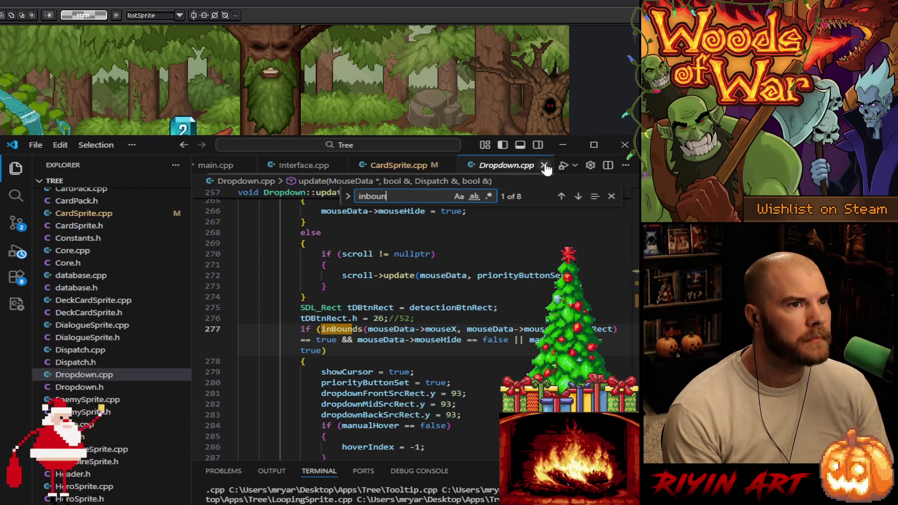
left_click(544, 166)
- Open Settings.cpp, review its 'inbounds' matches, and go back to the CardSprite.cpp tab
scroll(112, 328, "down", 10)
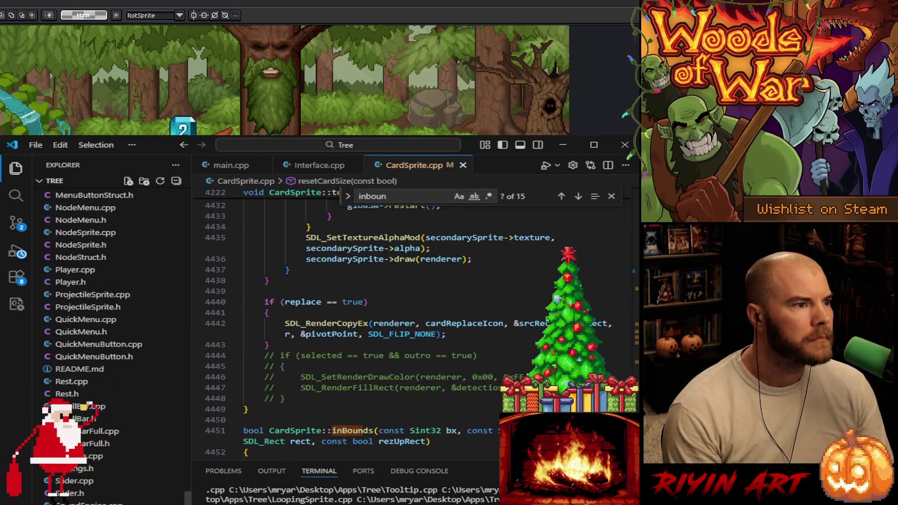
left_click(90, 458)
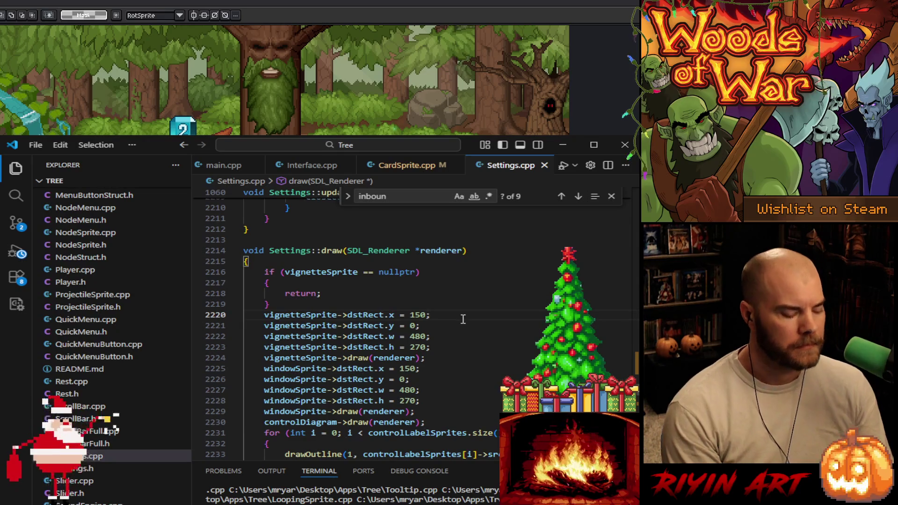
key("ctrl+f")
type("inbounds")
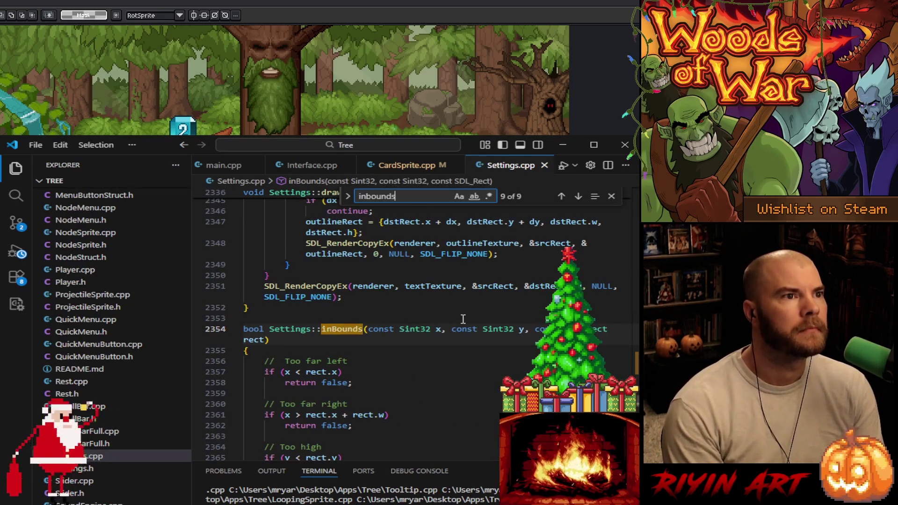
key("Return")
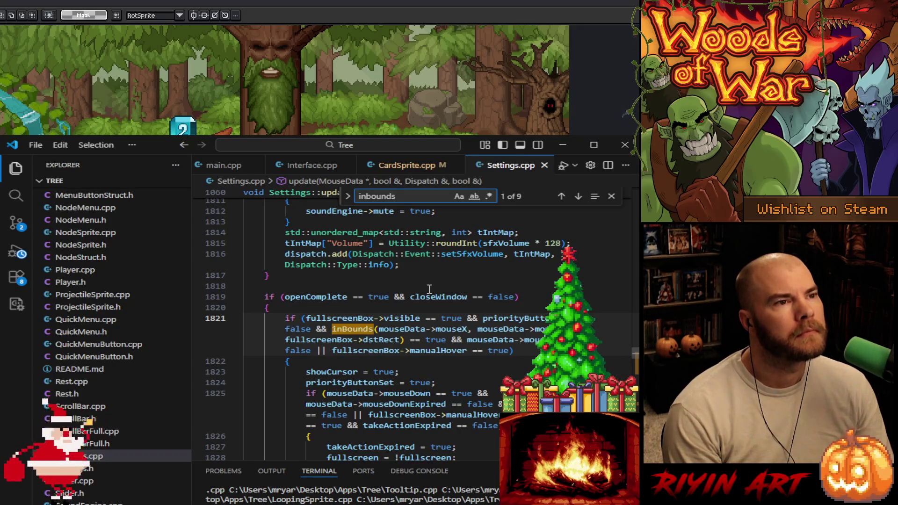
scroll(428, 289, "down", 4)
scroll(429, 289, "down", 5)
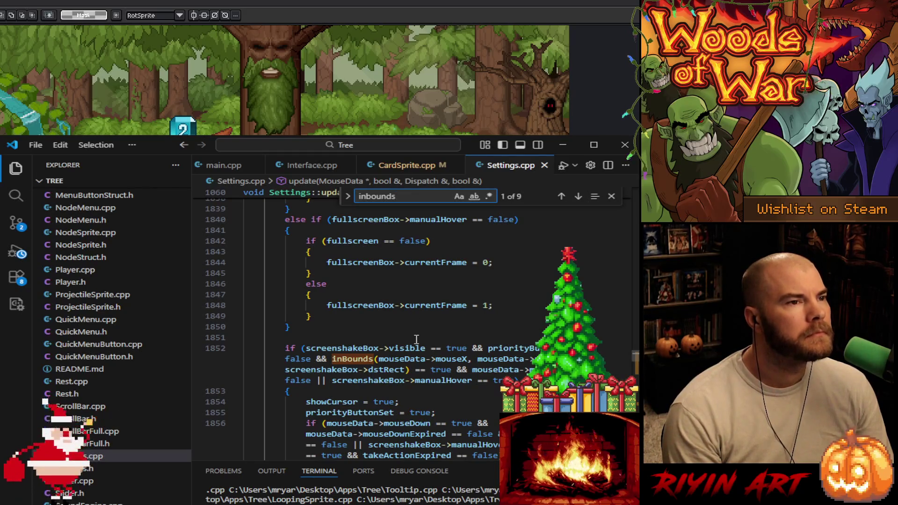
scroll(417, 340, "up", 10)
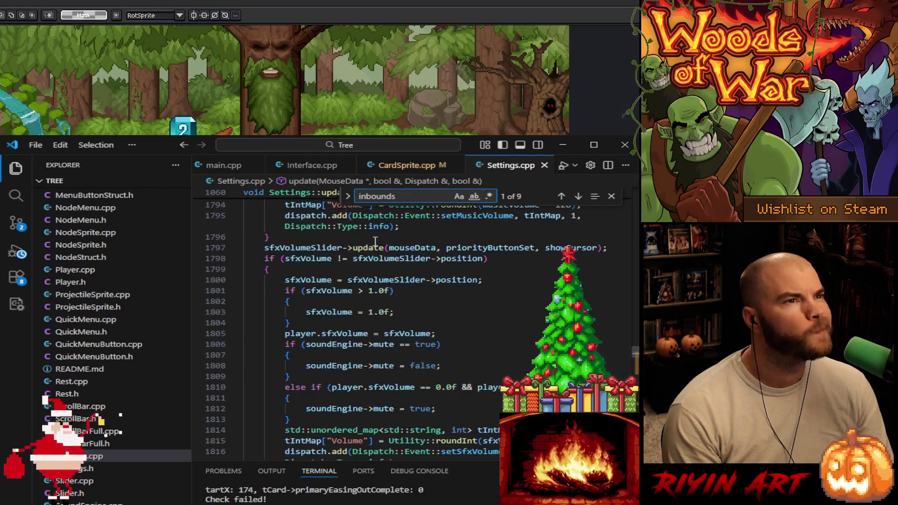
left_click(409, 169)
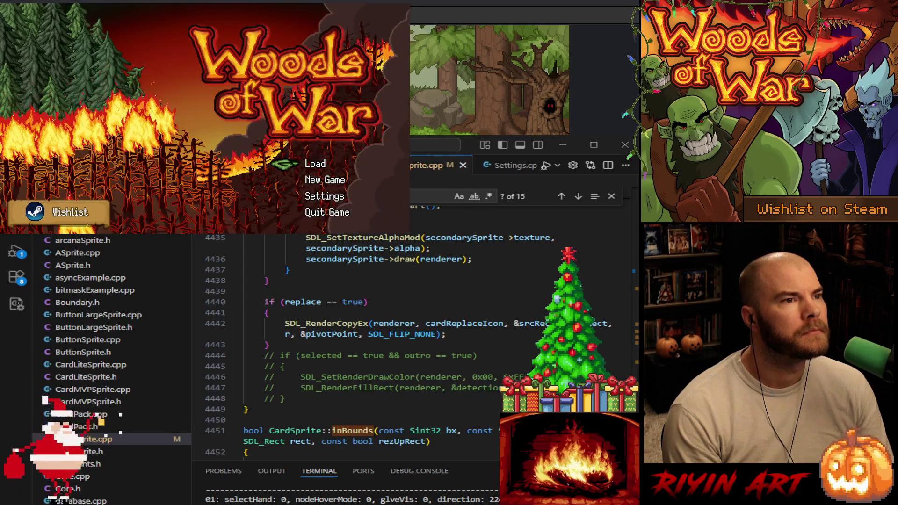
- Load the saved game, raise and lower the Barricade card through two enemy waves, then quit
left_click(292, 166)
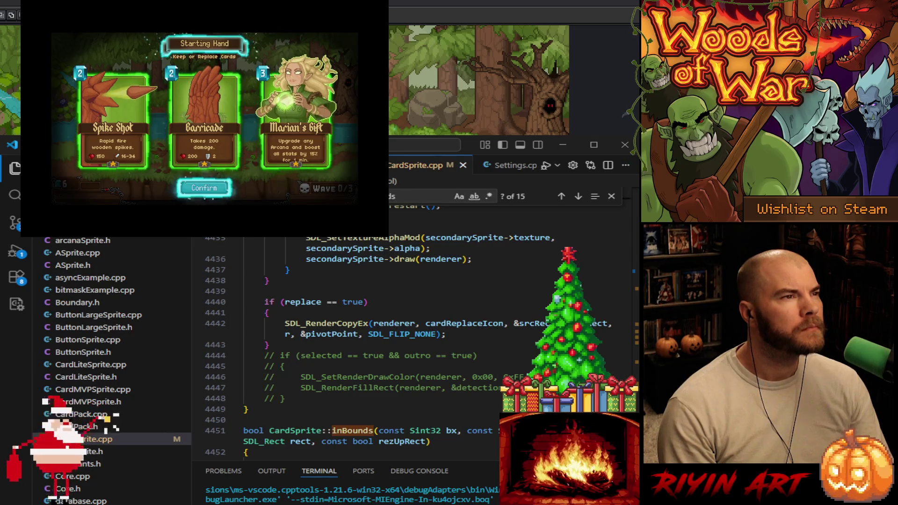
key("Return")
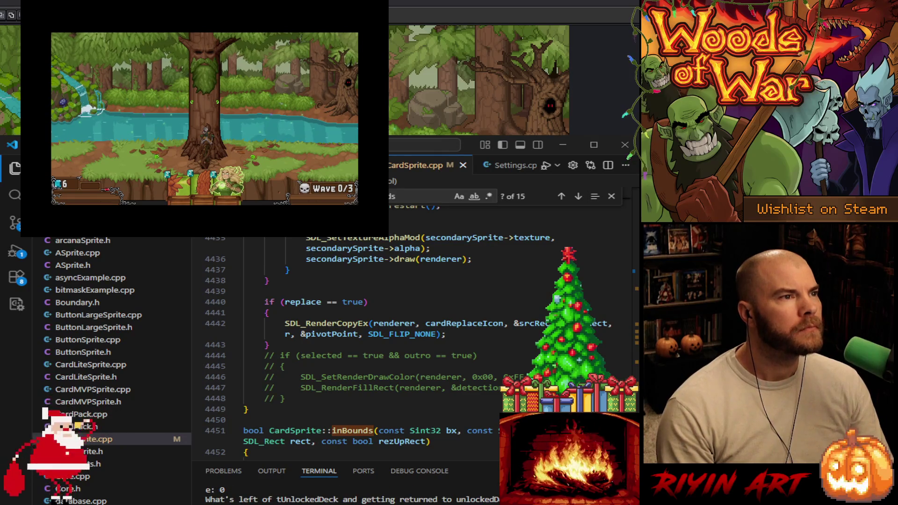
key("Up")
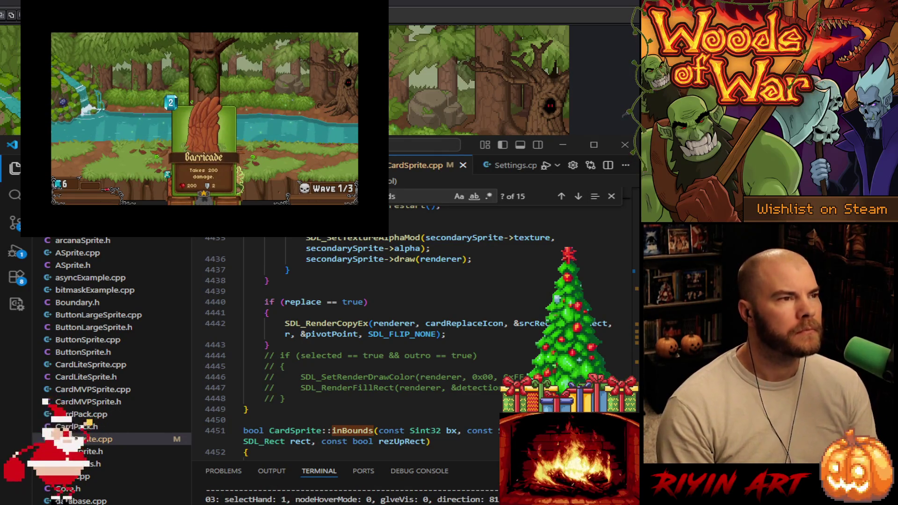
key("Down")
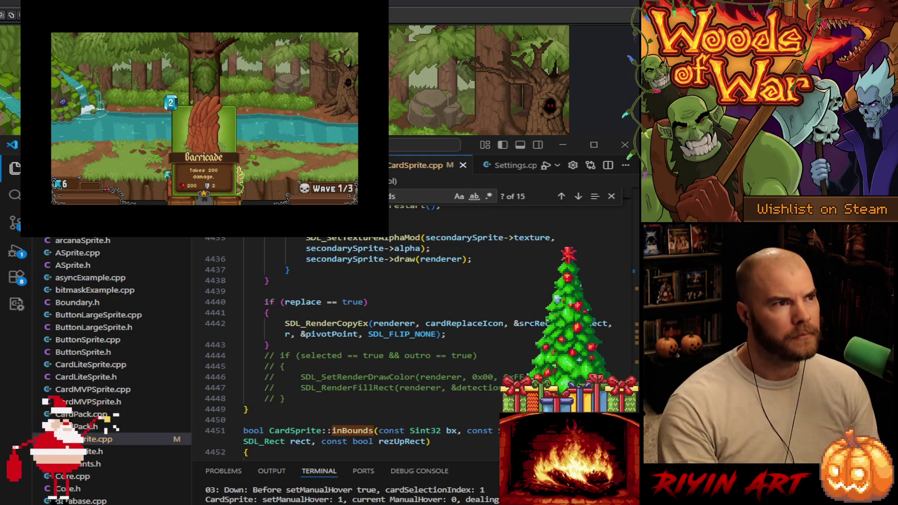
key("Down")
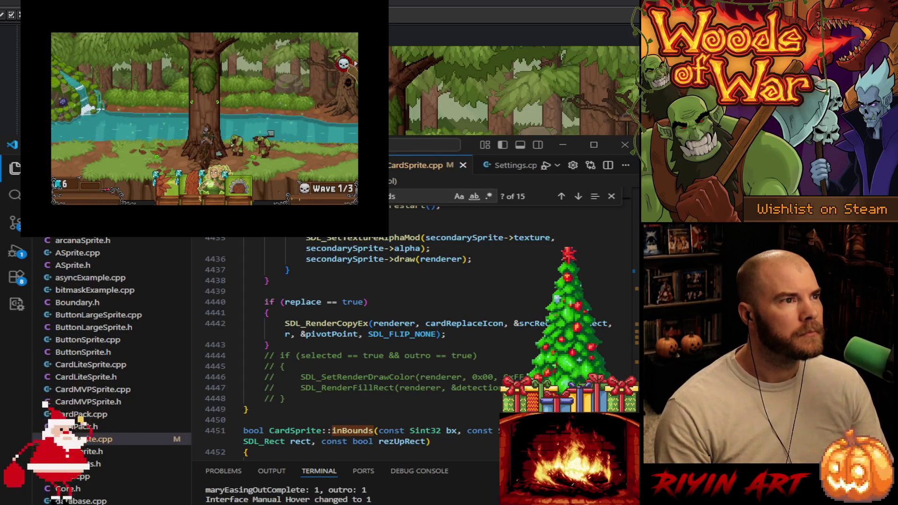
key("Up")
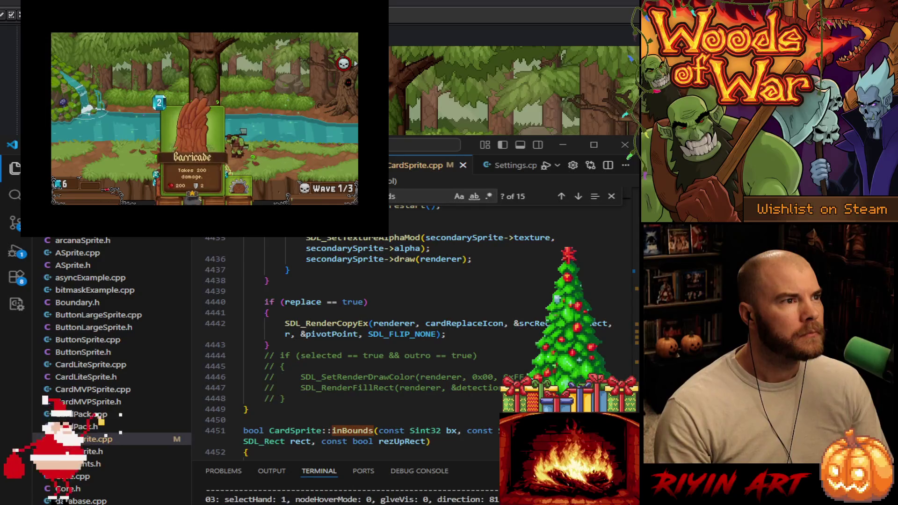
key("Down")
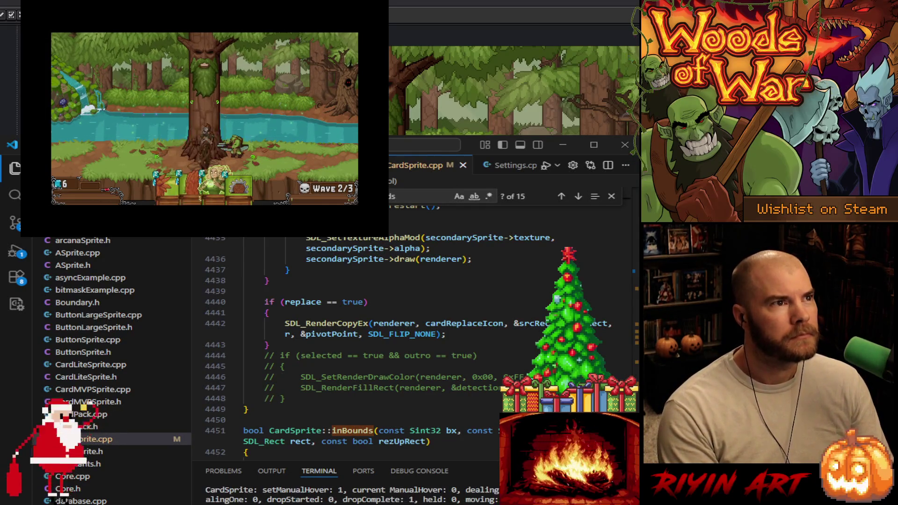
key("Escape")
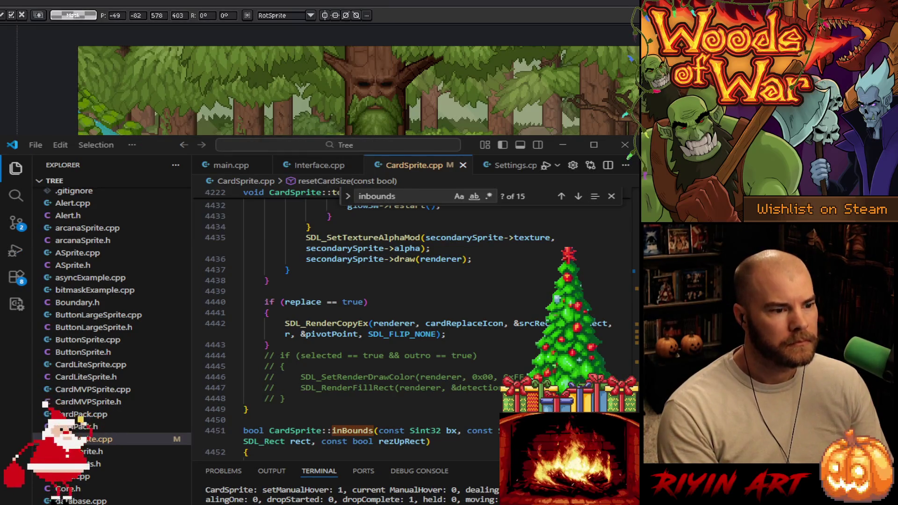
- Nudge the pasted game capture slightly up and left and commit it in place
key("F5")
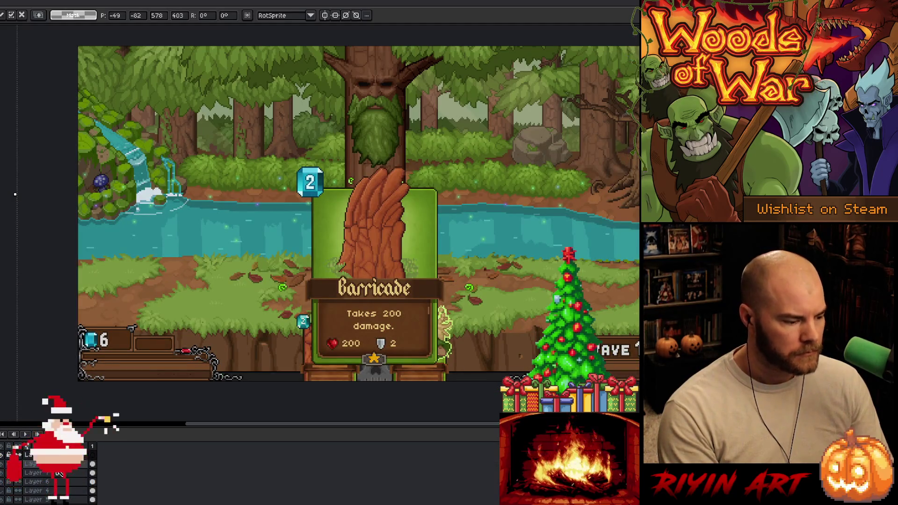
left_click(51, 464)
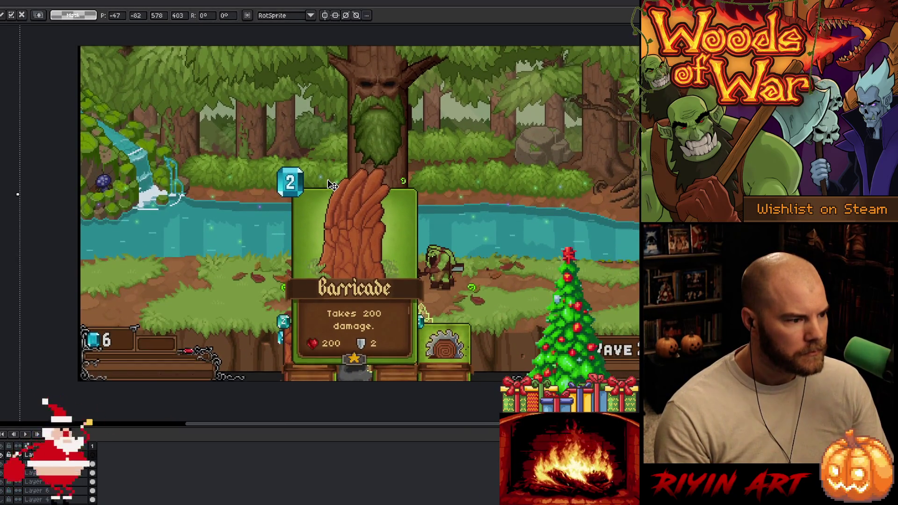
key("Left")
key("Up")
key("Left")
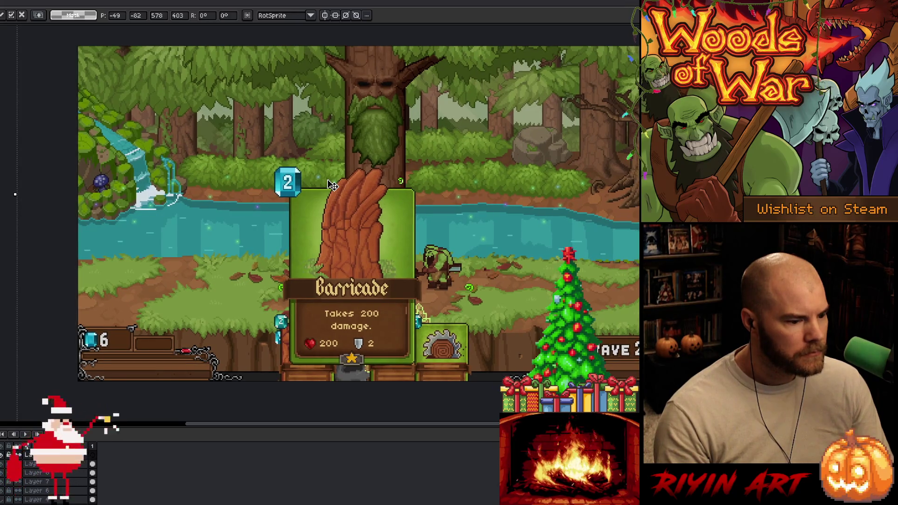
key("Return")
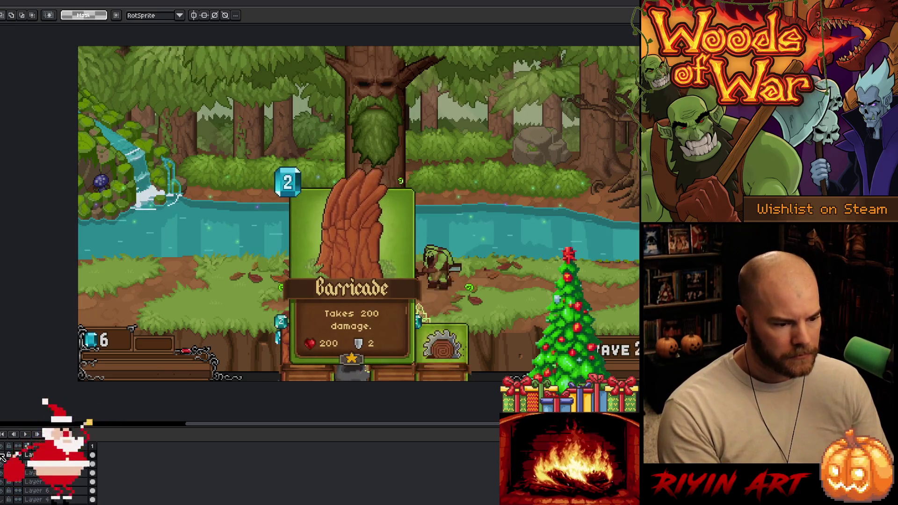
- Select the grey area below the card's star and toggle layer visibility to compare alignment
scroll(341, 361, "up", 3)
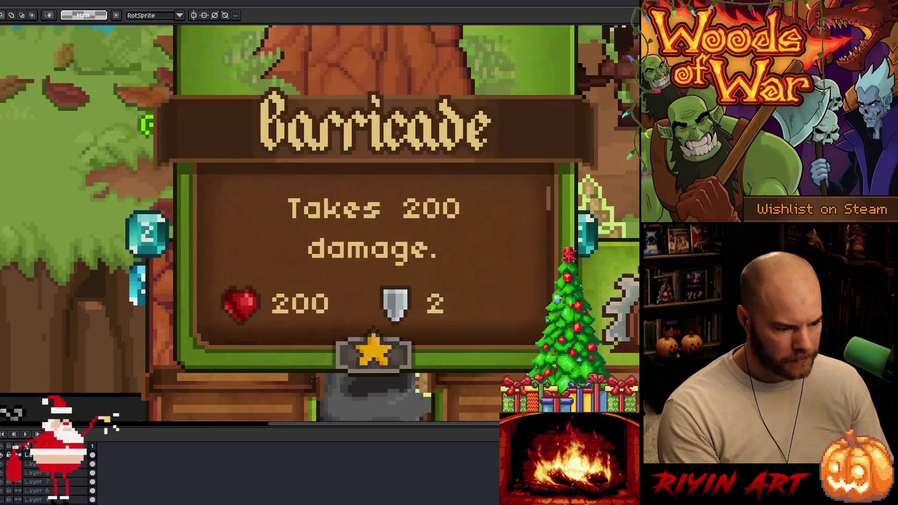
left_click_drag(311, 371, 428, 406)
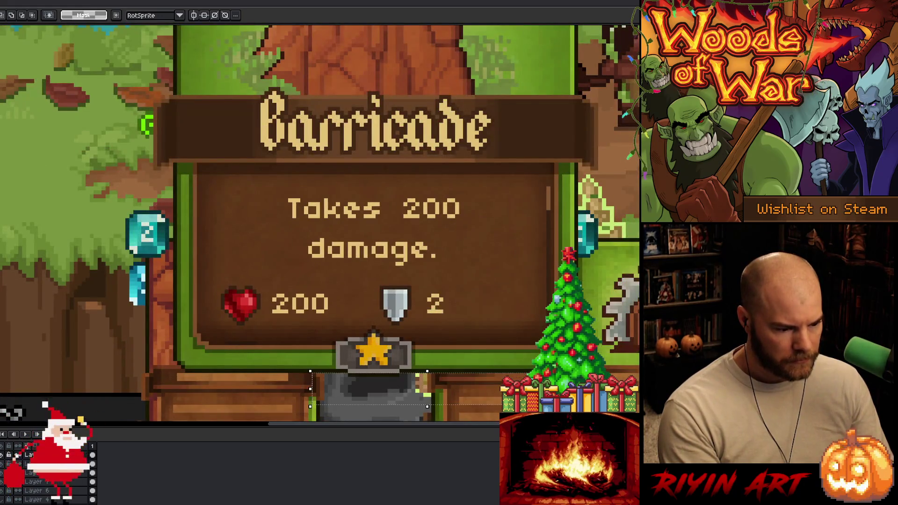
left_click(3, 454)
left_click(3, 455)
left_click(3, 454)
left_click(3, 454)
left_click(2, 454)
left_click(3, 455)
left_click(3, 455)
left_click(2, 454)
left_click(3, 454)
left_click(3, 455)
left_click(3, 454)
left_click(2, 454)
left_click(3, 454)
left_click(3, 455)
left_click(3, 455)
left_click(3, 454)
- Pan around the Barricade card, then switch to the parchment skull texture document
scroll(514, 230, "down", 1)
scroll(514, 231, "down", 1)
left_click_drag(514, 230, 300, 234)
left_click_drag(243, 230, 318, 230)
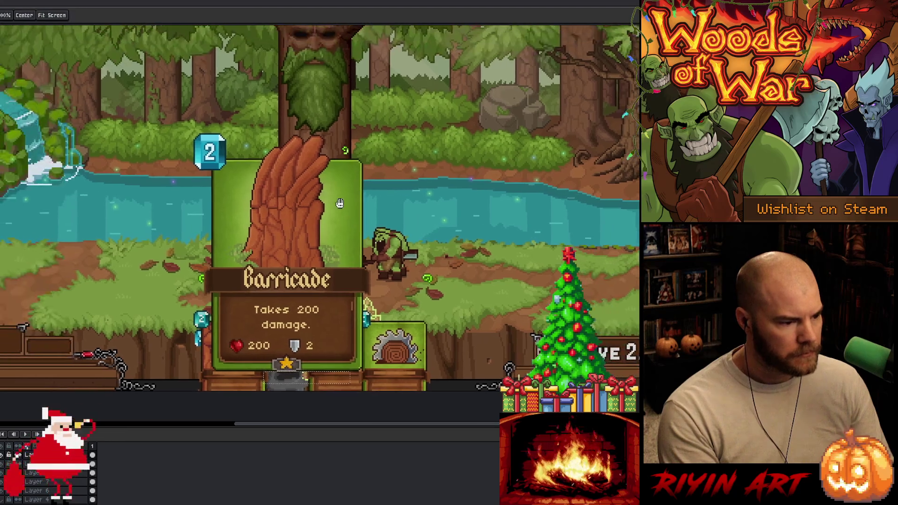
scroll(317, 230, "up", 1)
scroll(318, 229, "down", 2)
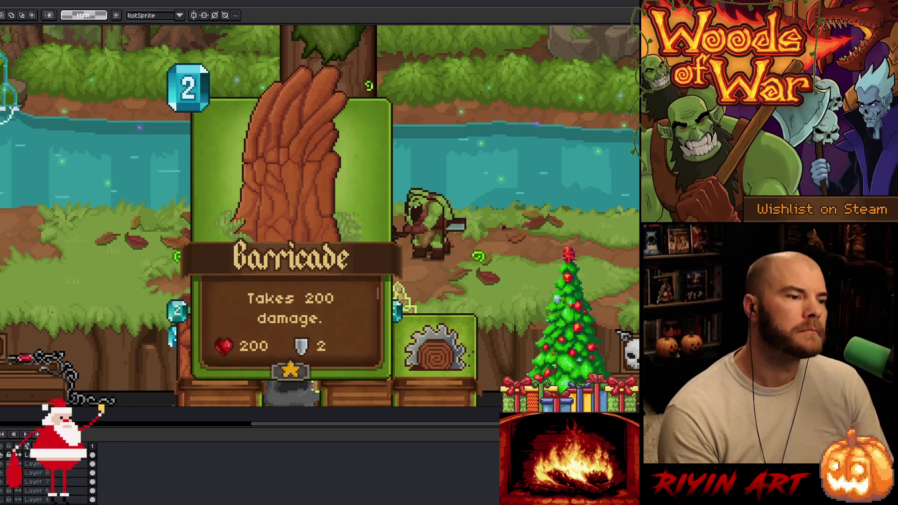
key("ctrl+Tab")
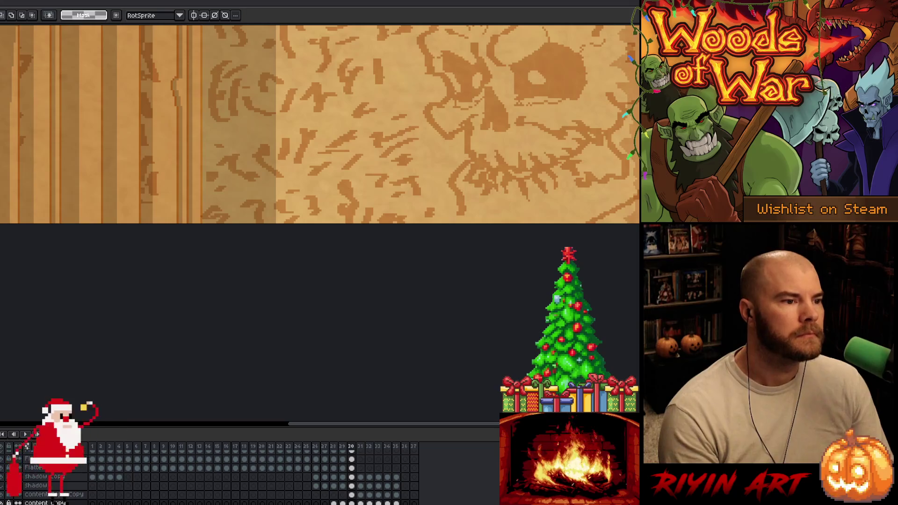
- Back in VS Code, close the inbounds search and jump to the CardSprite constructor
key("alt+Tab")
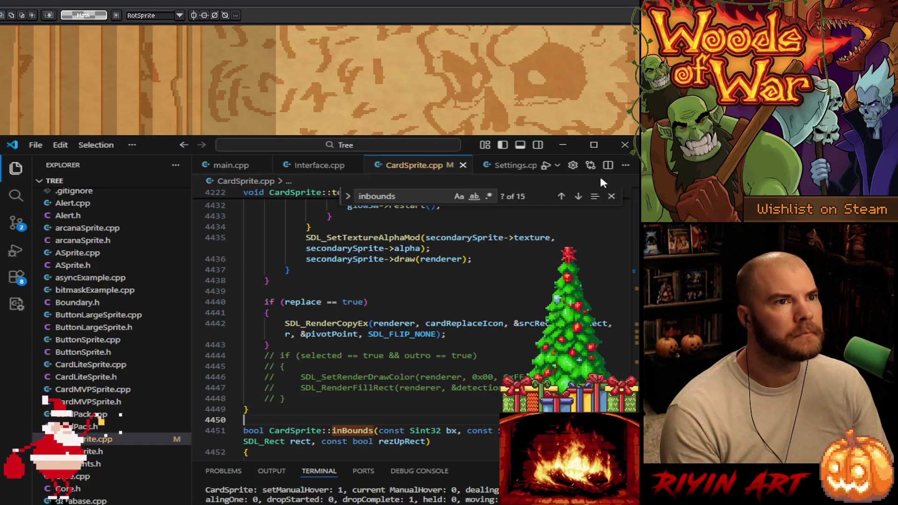
left_click(611, 196)
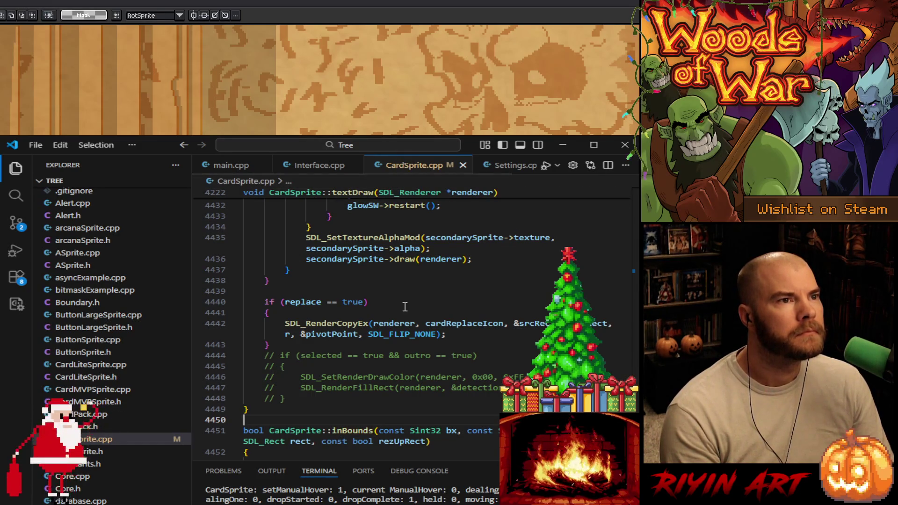
scroll(407, 306, "up", 2)
left_click(366, 331)
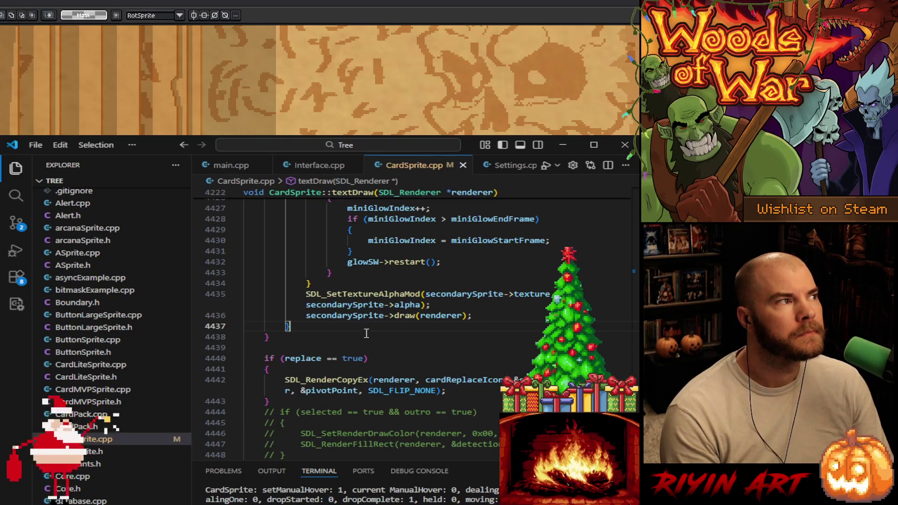
scroll(376, 339, "up", 12)
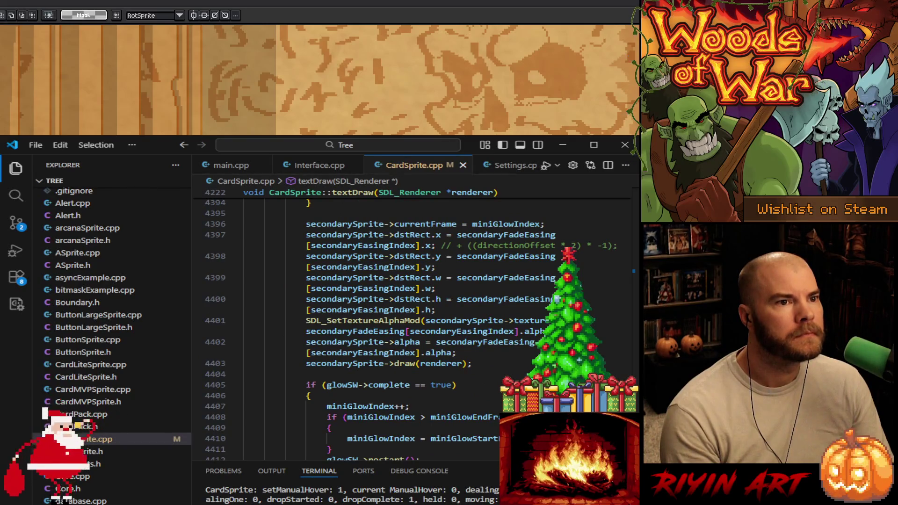
key("alt+Left")
key("alt+Left")
key("alt+Left")
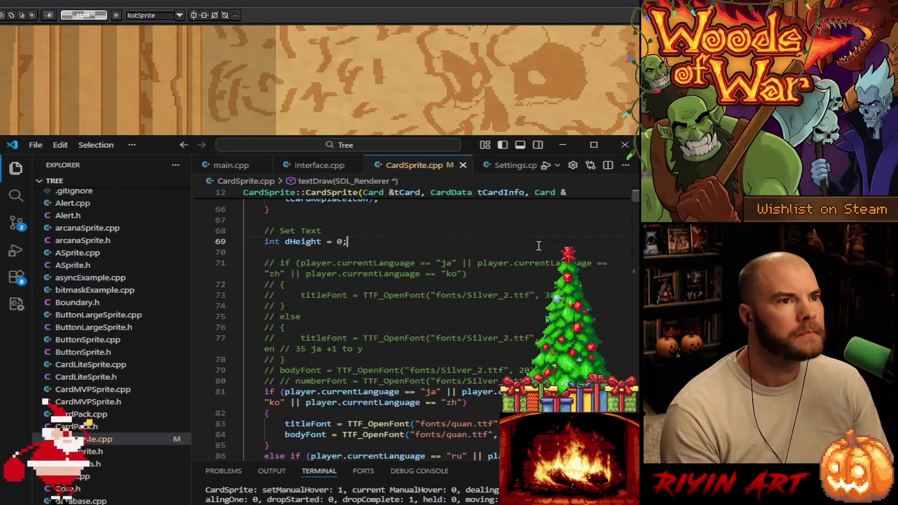
- Search for 'createeasing' and scroll to the titleDstRect and starsDstRect outro code
key("ctrl+f")
type("create")
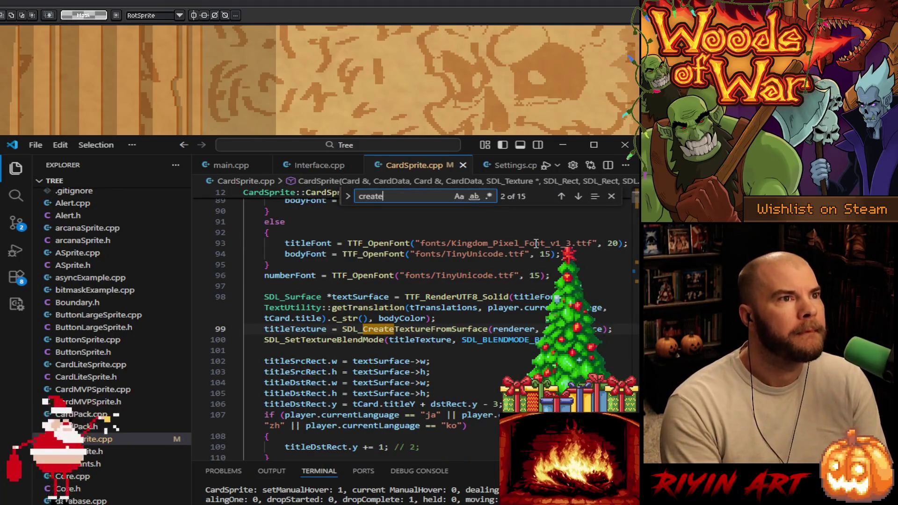
type("easing")
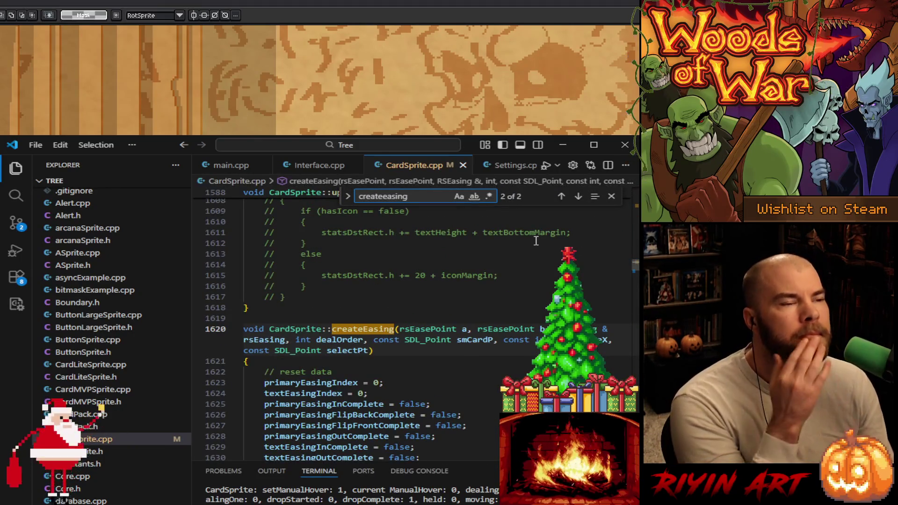
scroll(536, 242, "down", 15)
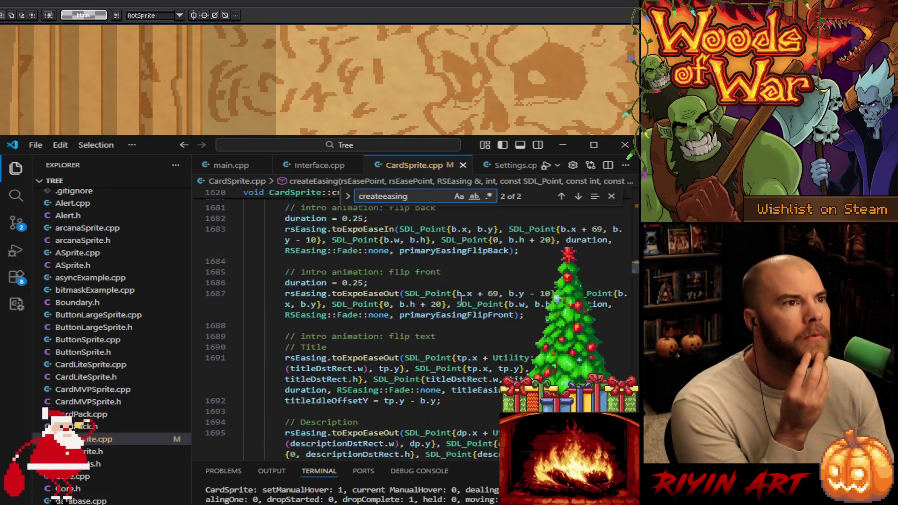
scroll(461, 299, "down", 10)
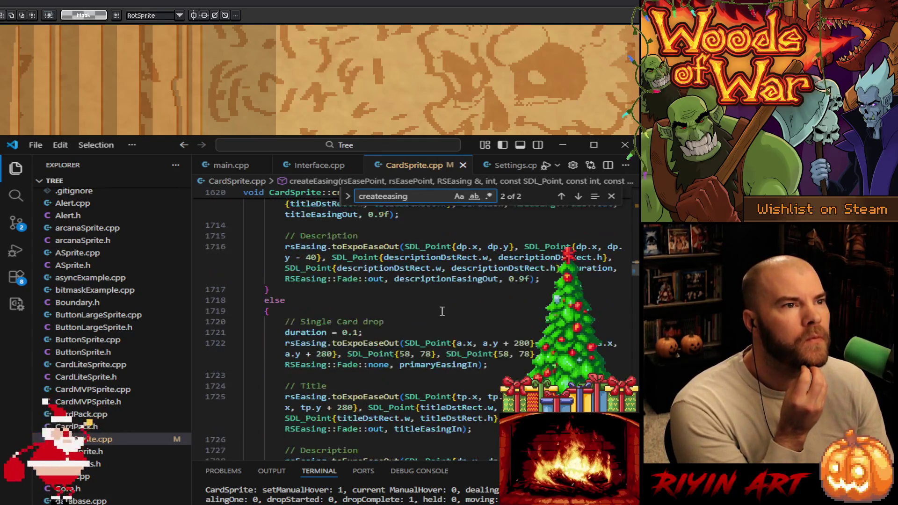
scroll(439, 305, "down", 3)
scroll(437, 303, "down", 2)
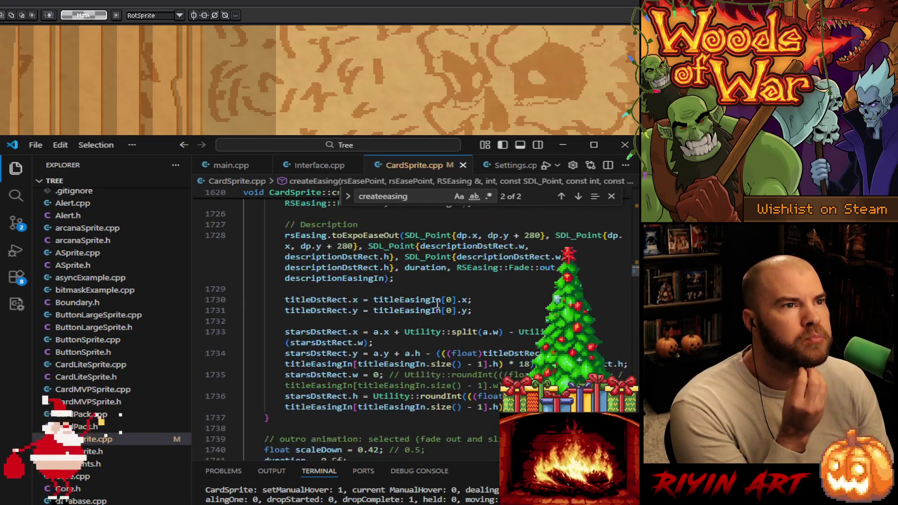
scroll(420, 307, "down", 2)
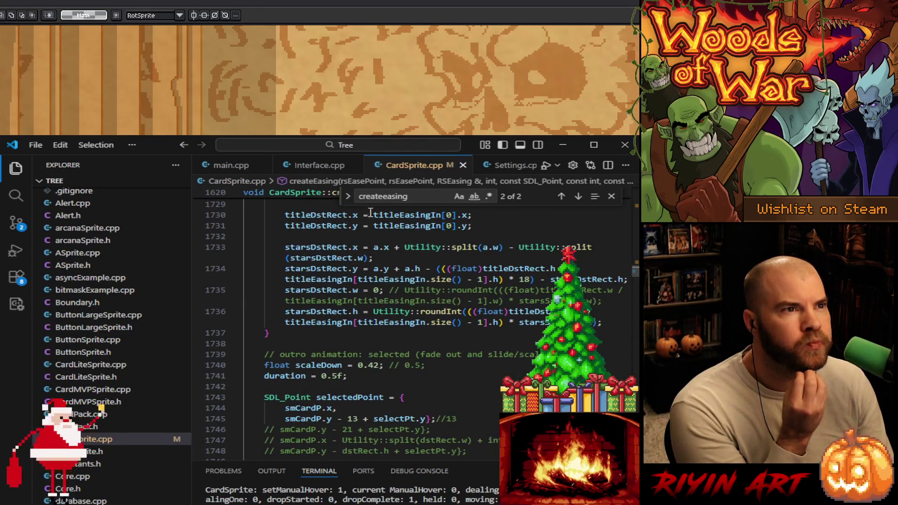
double_click(380, 197)
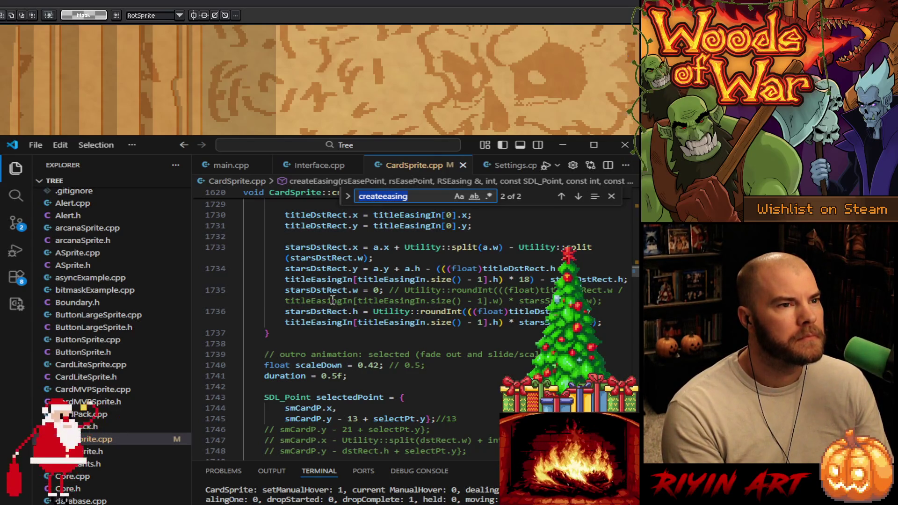
mouse_move(349, 418)
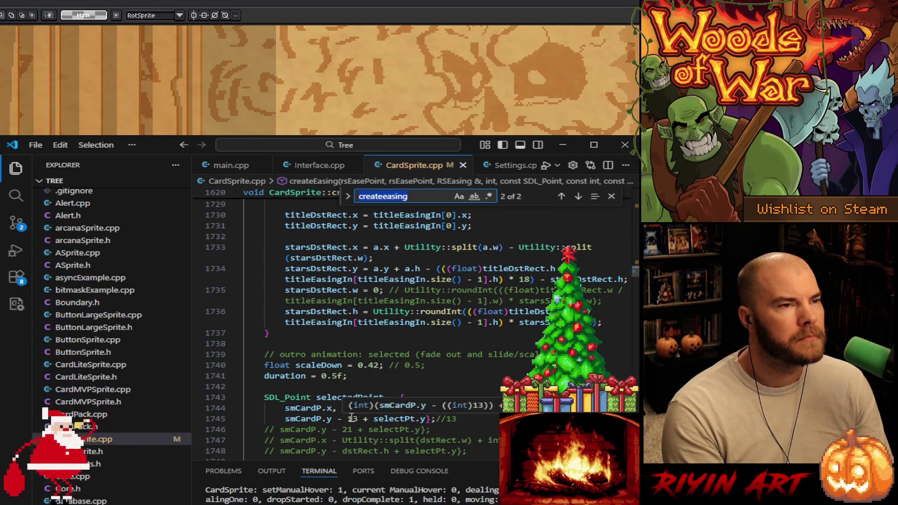
scroll(353, 416, "down", 2)
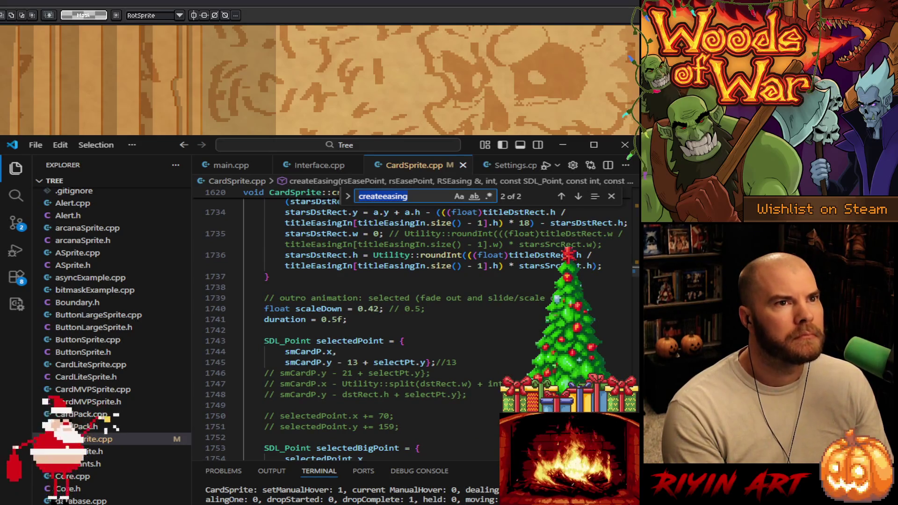
key("alt+Tab")
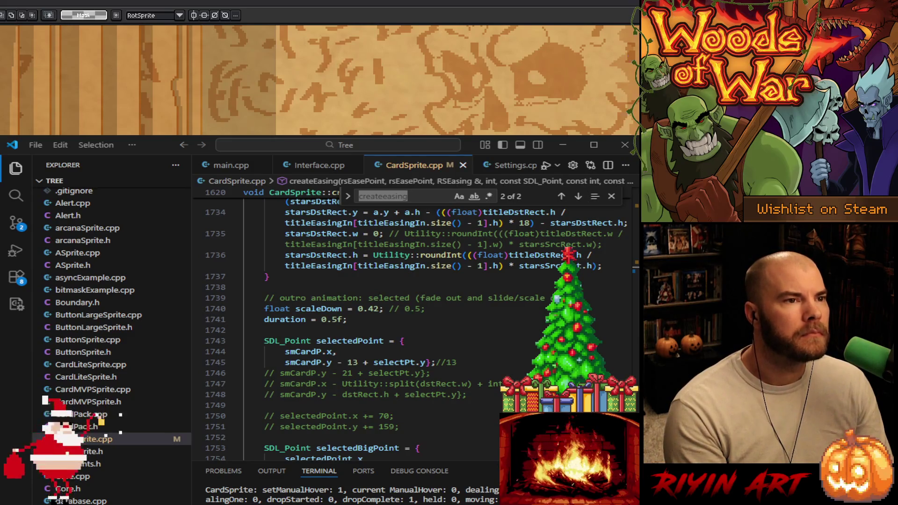
key("ctrl+f")
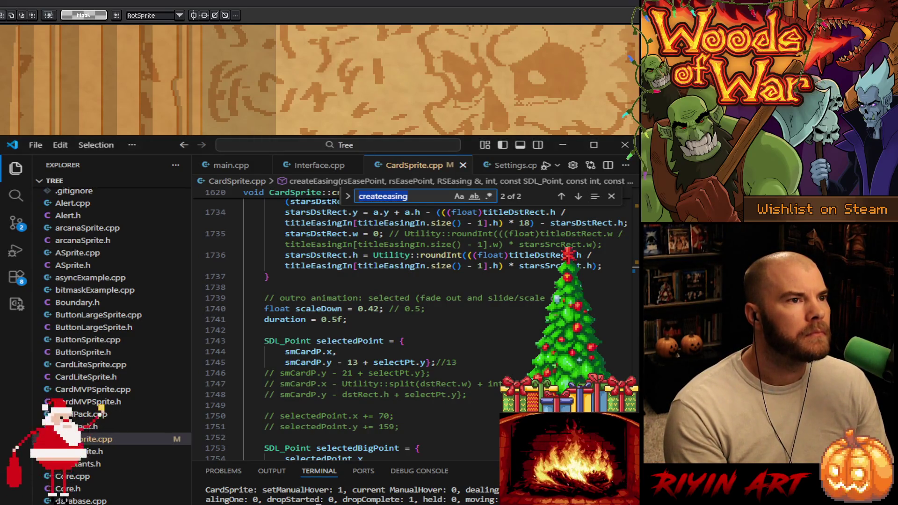
left_click(423, 331)
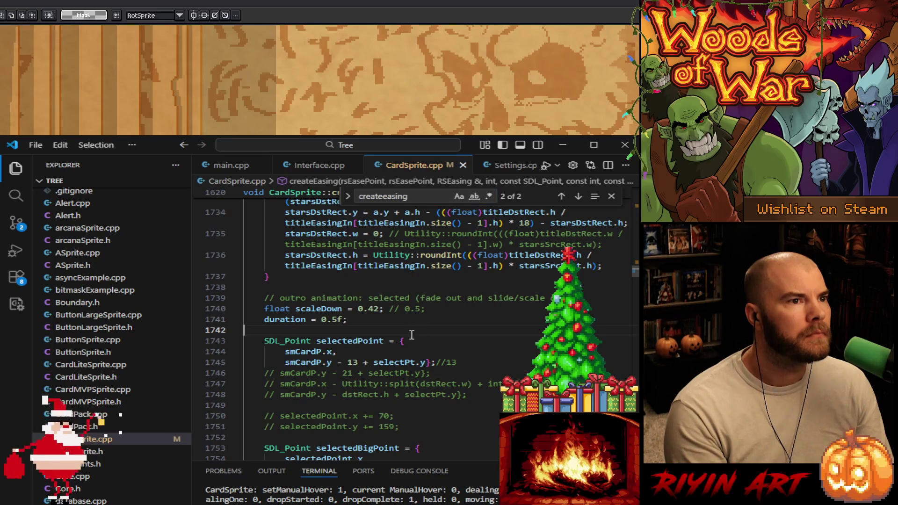
double_click(352, 362)
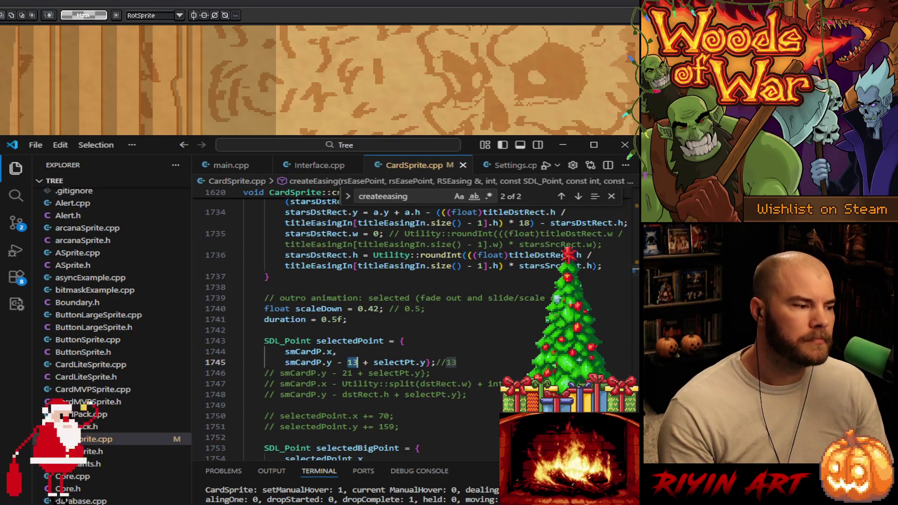
- Back in Aseprite, marquee-select strips below the star and along the card's bottom edge
left_click(563, 144)
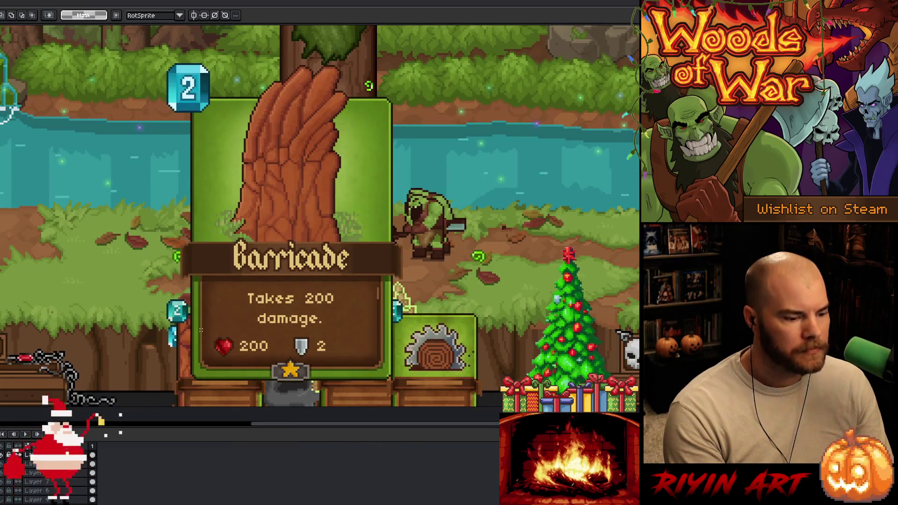
scroll(358, 377, "down", 1)
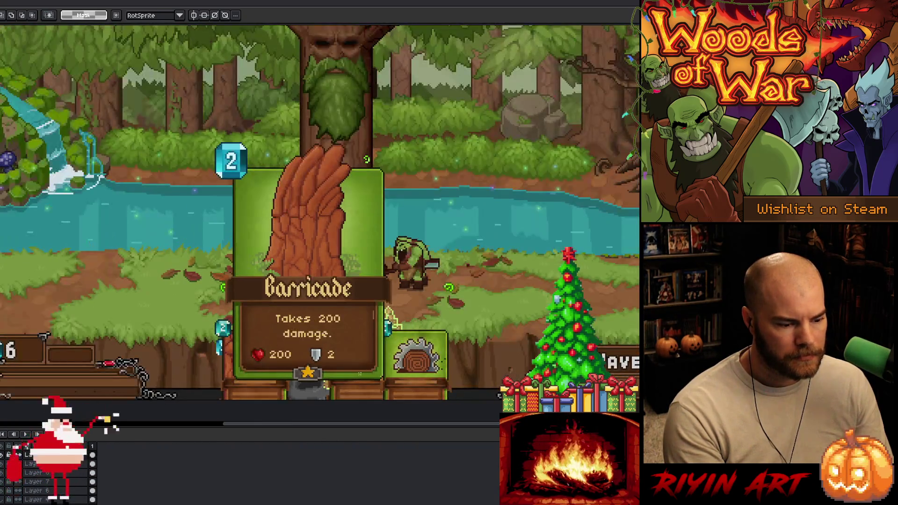
scroll(359, 374, "up", 3)
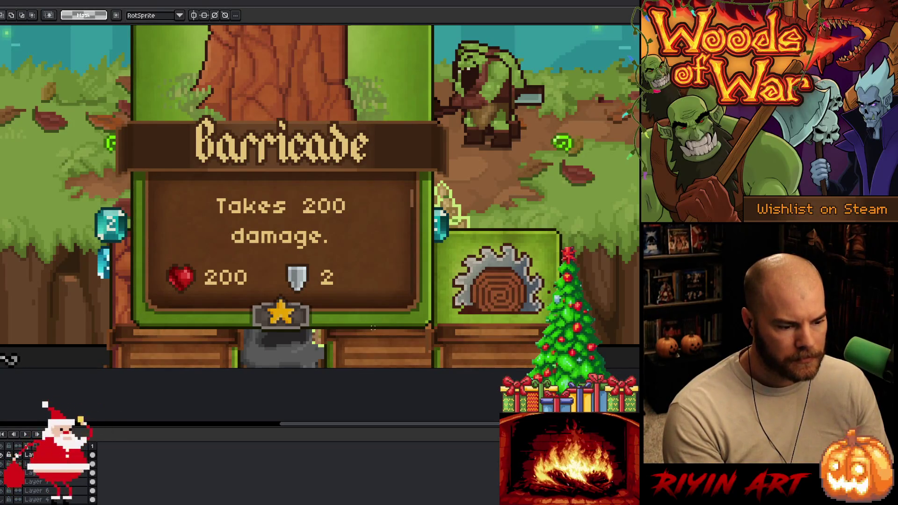
left_click_drag(373, 331, 290, 369)
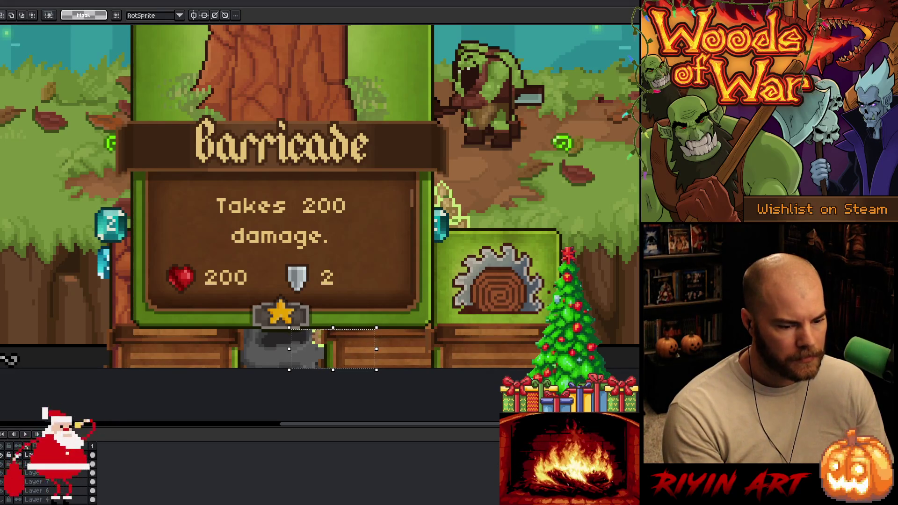
mouse_move(561, 349)
left_mouse_down()
mouse_move(519, 397)
mouse_move(284, 402)
left_mouse_up()
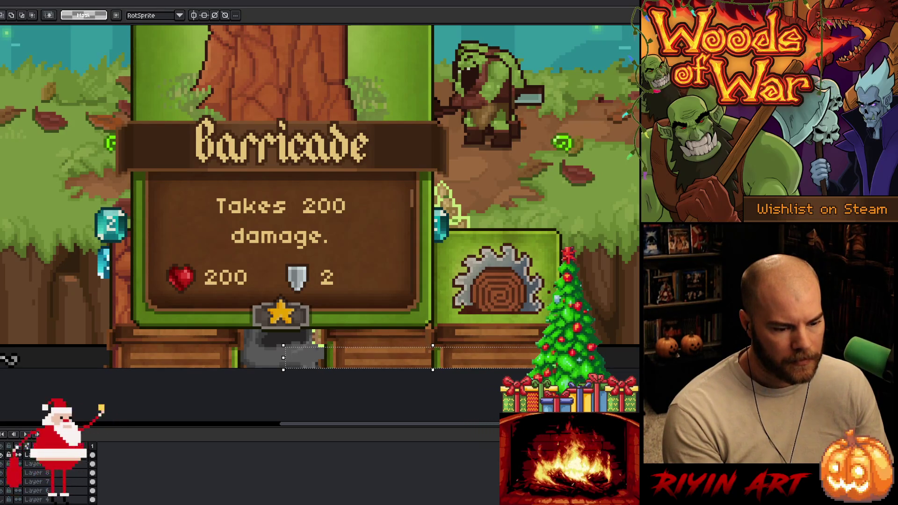
left_click_drag(594, 352, 278, 419)
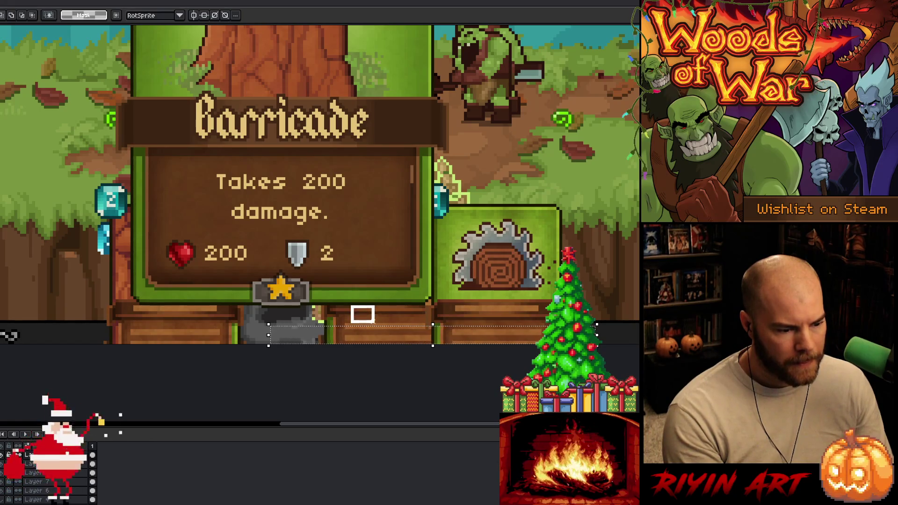
- Clear the rectangular outline below the star and return to the CardSprite.cpp code
left_click_drag(401, 327, 309, 374)
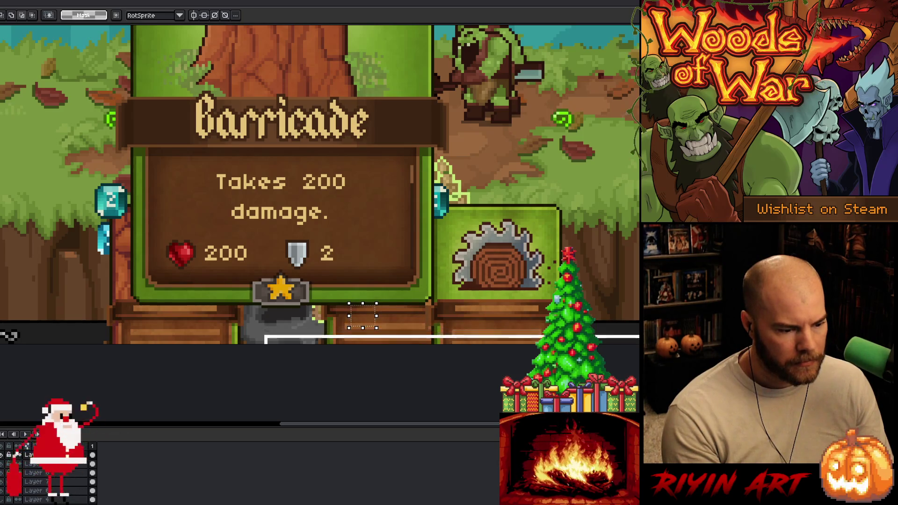
key("Escape")
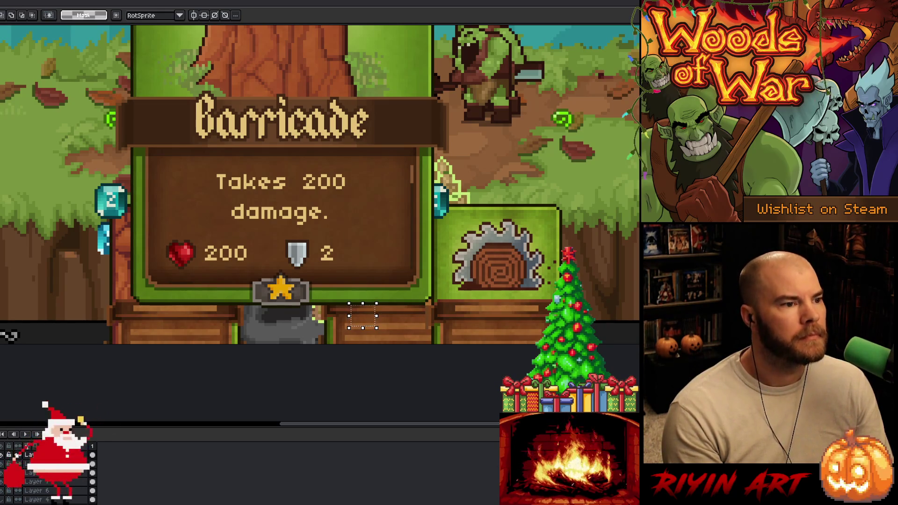
key("alt+Tab")
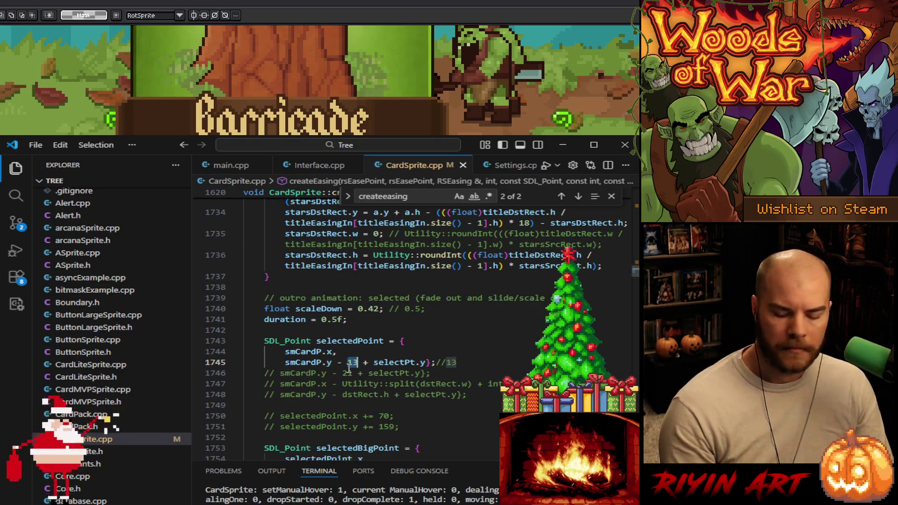
- Change the selectedPoint offset from 13 to 6, then build and run the game to test
type("6")
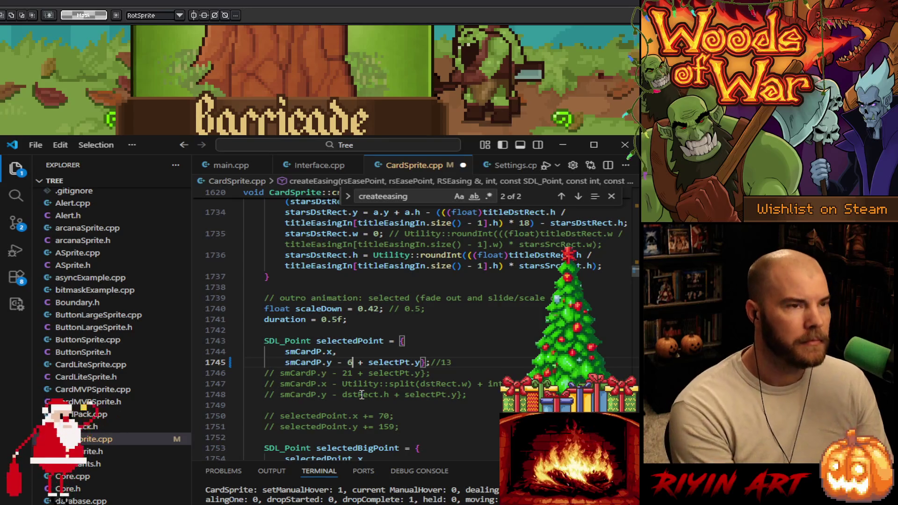
left_click(229, 166)
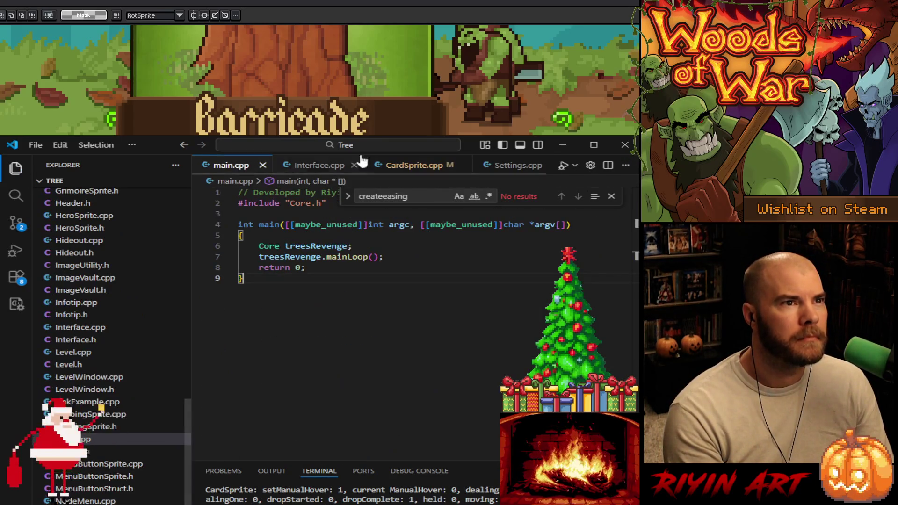
left_click(563, 165)
left_click(414, 165)
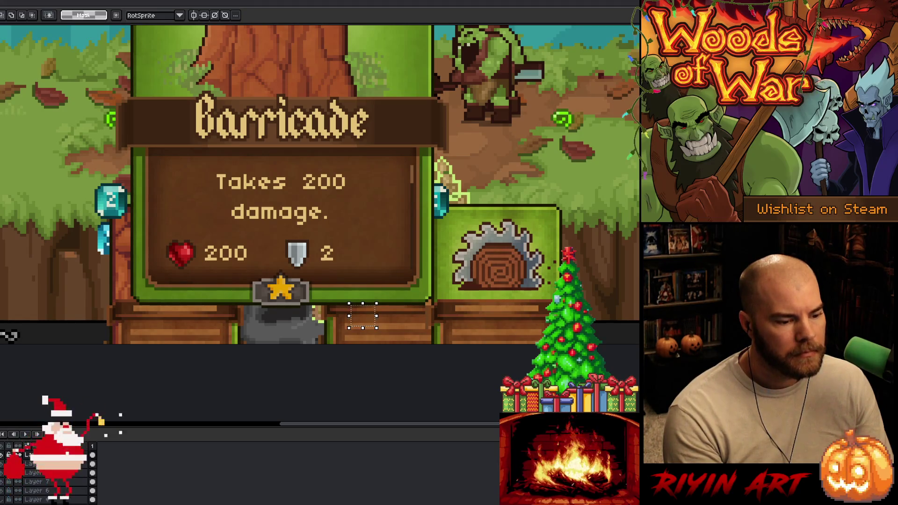
key("Escape")
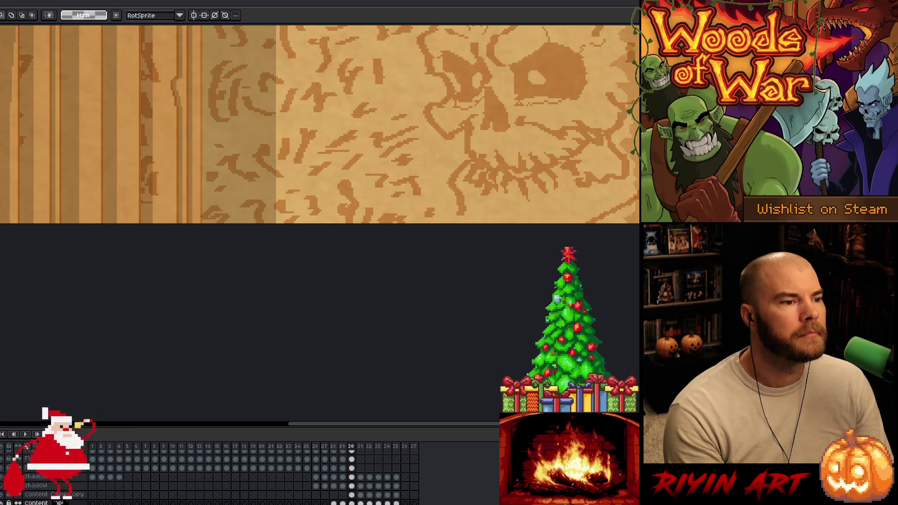
key("alt+Tab")
- Recheck the selectedPoint offset on line 1745 and the code down to line 1750
left_click(382, 350)
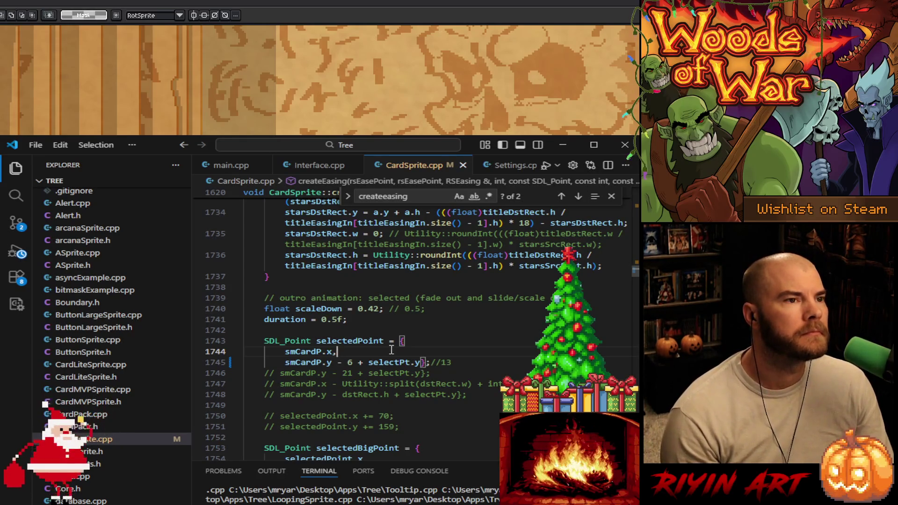
left_click(487, 359)
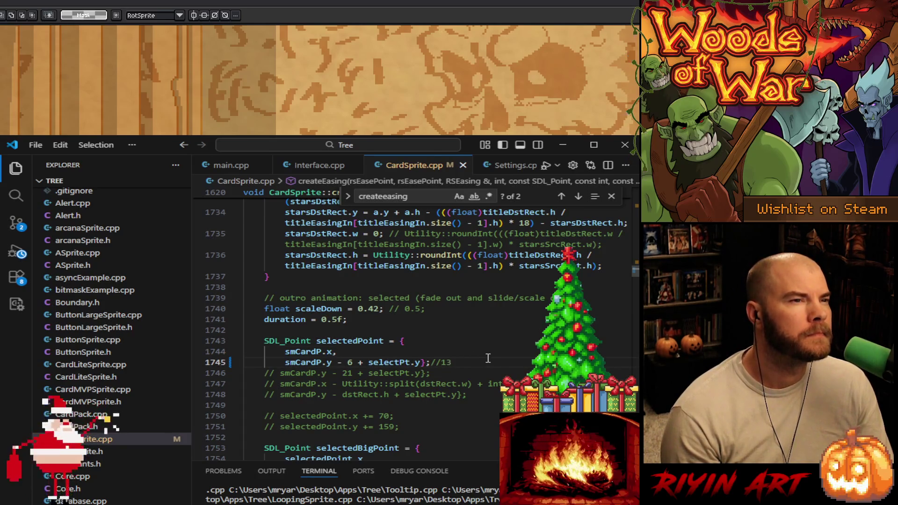
scroll(488, 358, "down", 4)
scroll(488, 358, "up", 3)
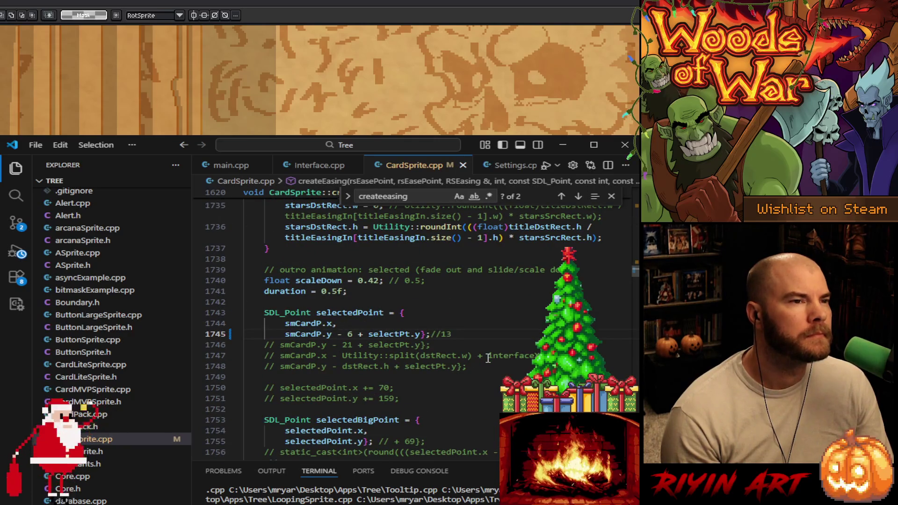
scroll(488, 359, "down", 1)
left_click(489, 358)
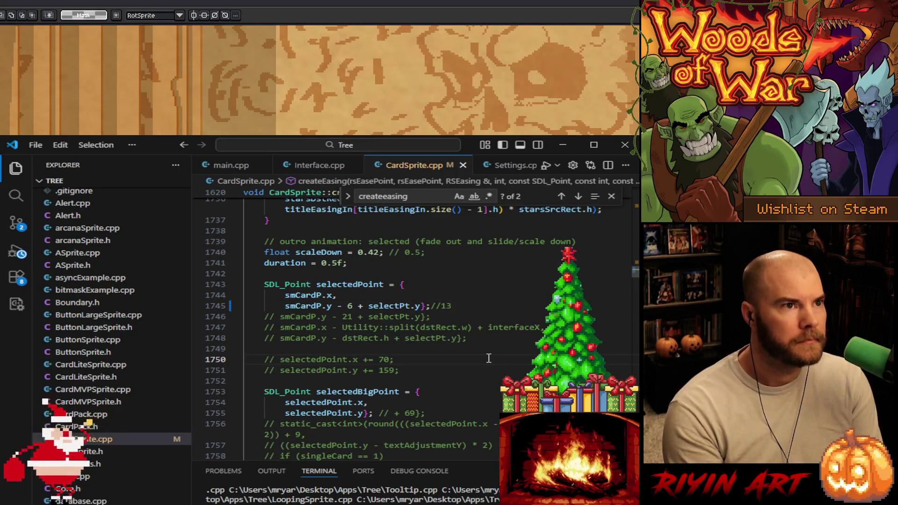
- In Interface.cpp, make the keep-or-replace text bannerY + 29, save, and search 'nodehover'
key("ctrl+Page_Up")
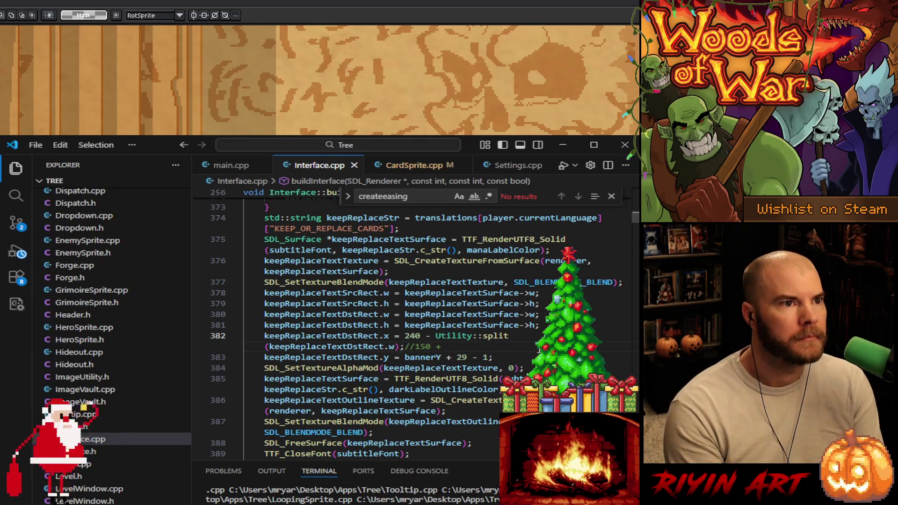
left_click(487, 357)
key("BackSpace")
key("BackSpace")
key("BackSpace")
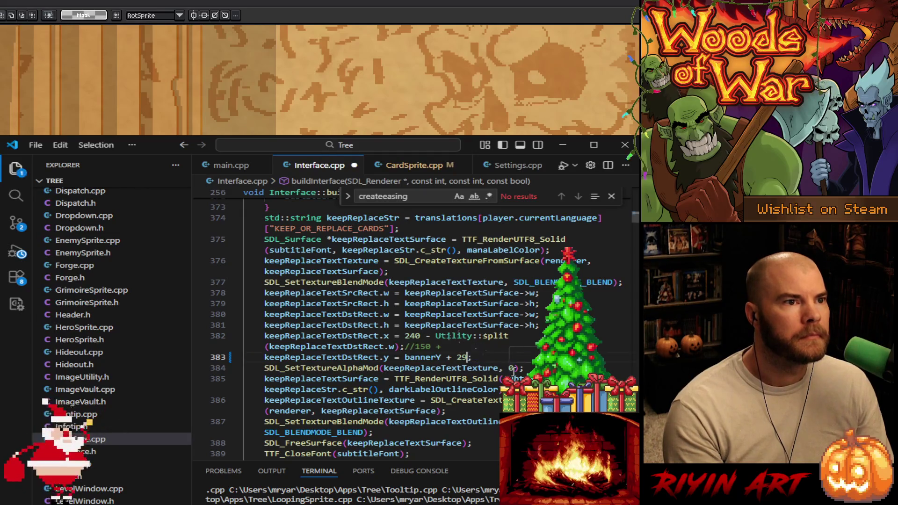
key("ctrl+s")
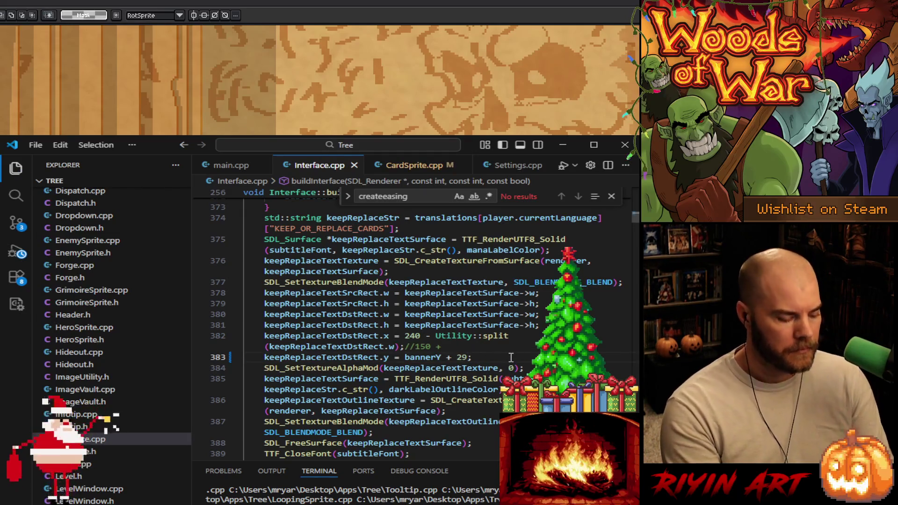
key("ctrl+f")
type("node")
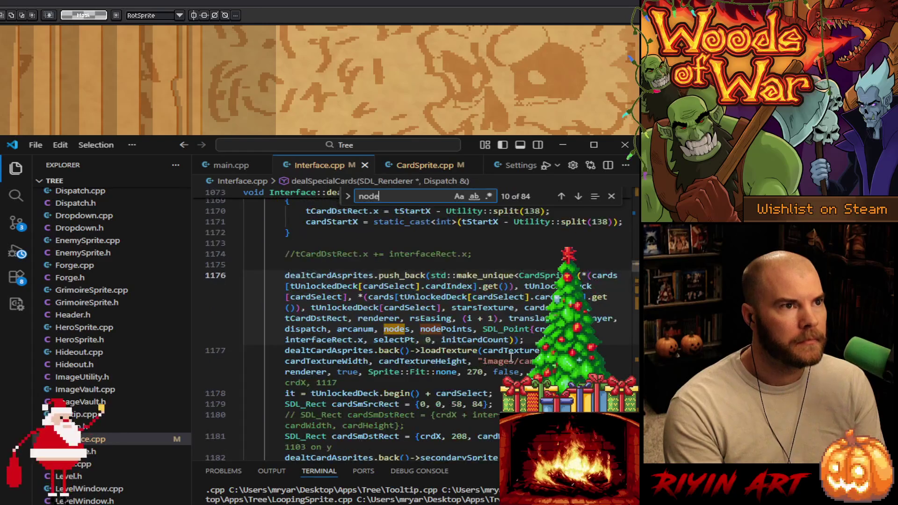
type("hover")
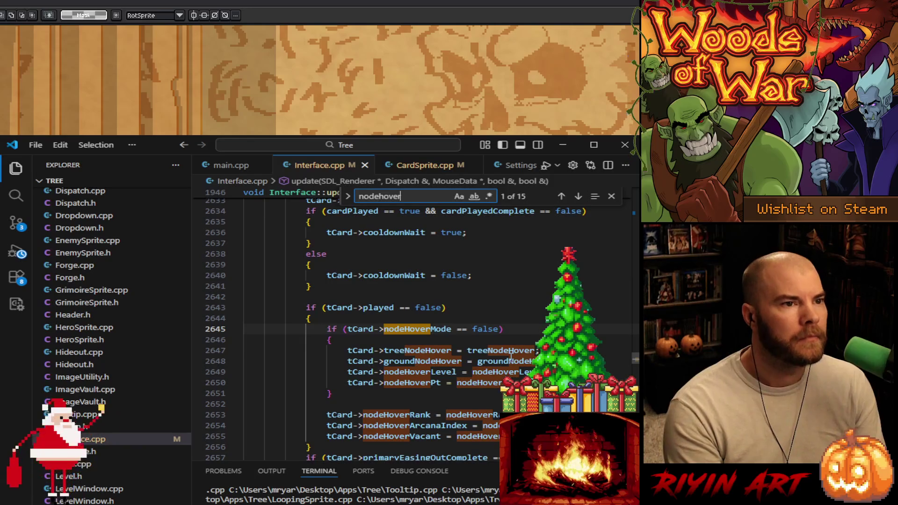
- Go to line 2644 of Interface.cpp's update(), then open Level.cpp from the Explorer
left_click(473, 320)
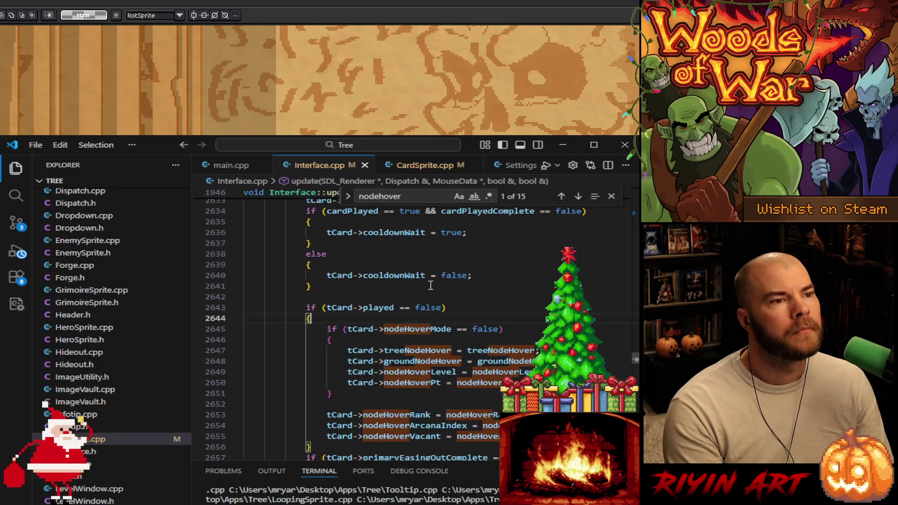
mouse_move(417, 271)
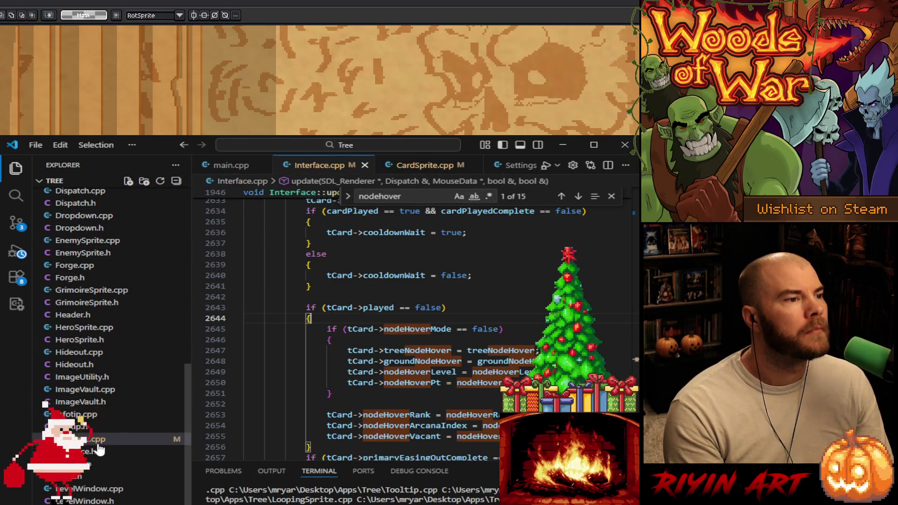
left_click(82, 464)
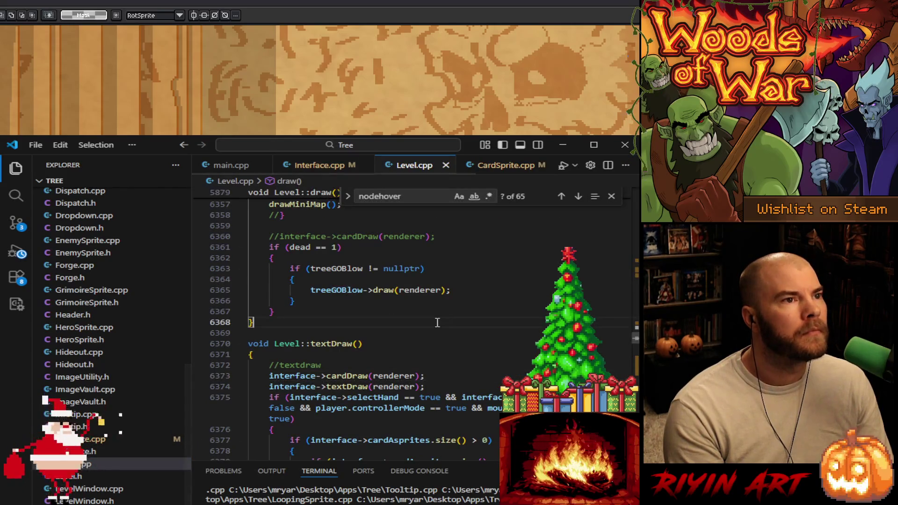
- Step back through the nodehover matches in Level.cpp to the nodeHoverRank match
left_click(393, 196)
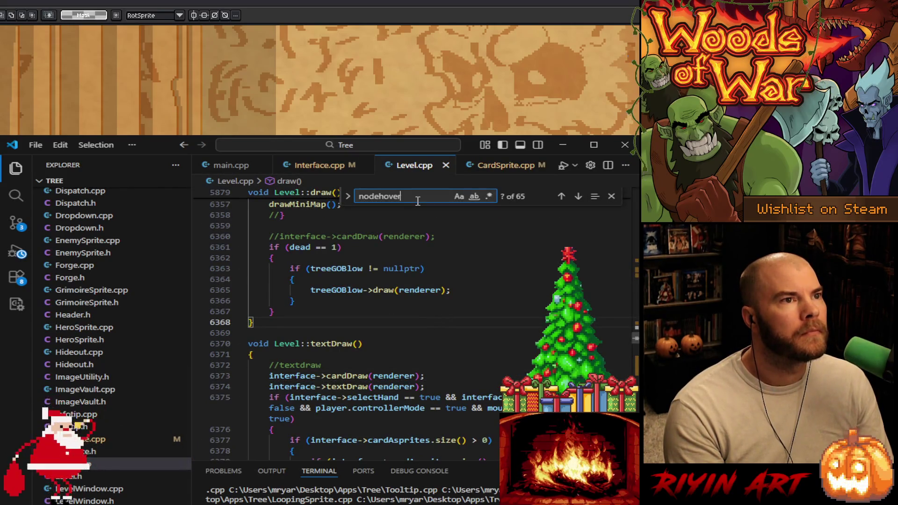
left_click(562, 197)
left_click(562, 196)
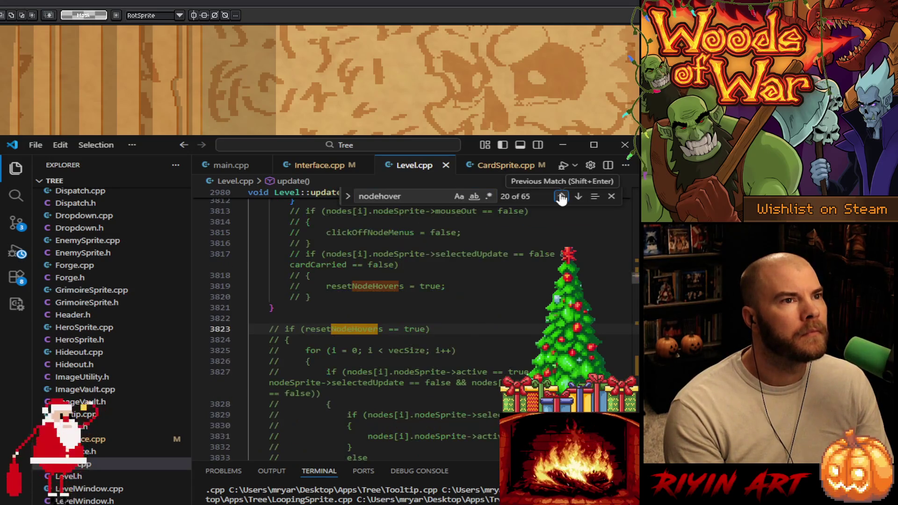
left_click(562, 197)
left_click(561, 197)
left_click(562, 196)
left_click(561, 197)
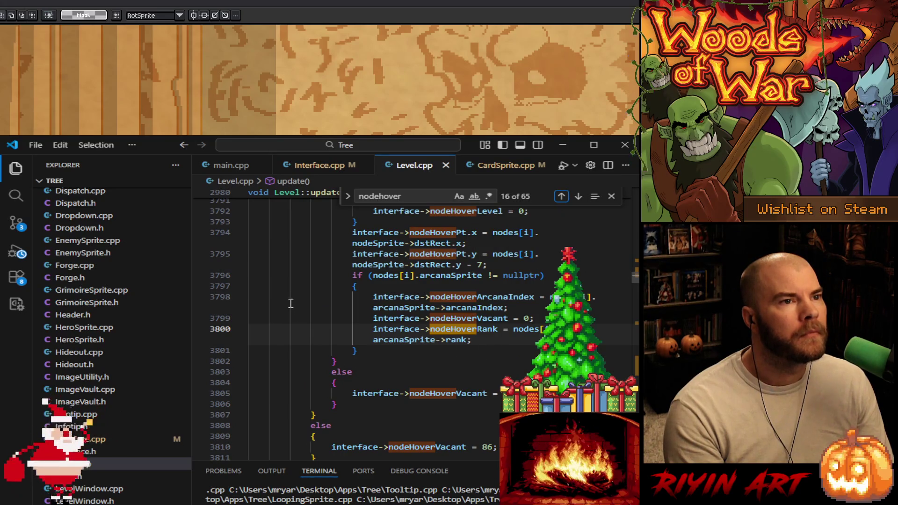
scroll(300, 329, "up", 1)
scroll(299, 329, "up", 3)
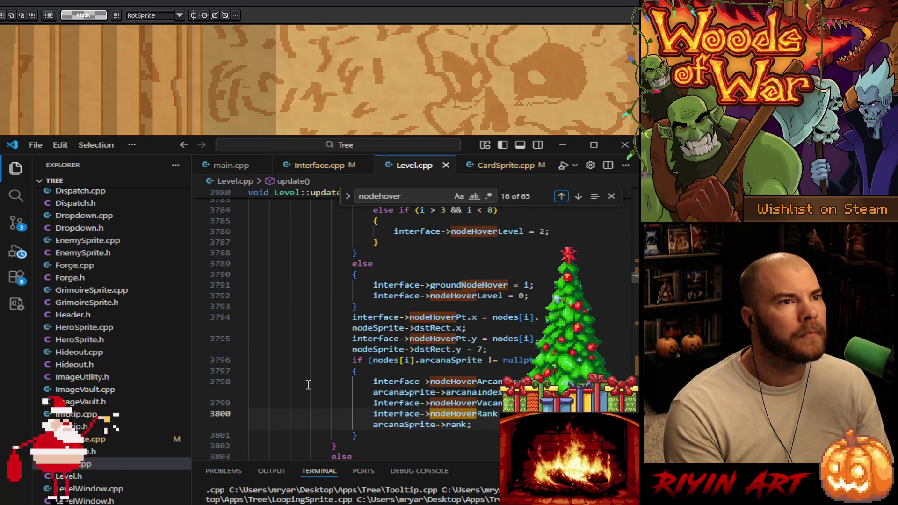
scroll(308, 384, "up", 4)
scroll(308, 384, "up", 2)
scroll(308, 384, "up", 2)
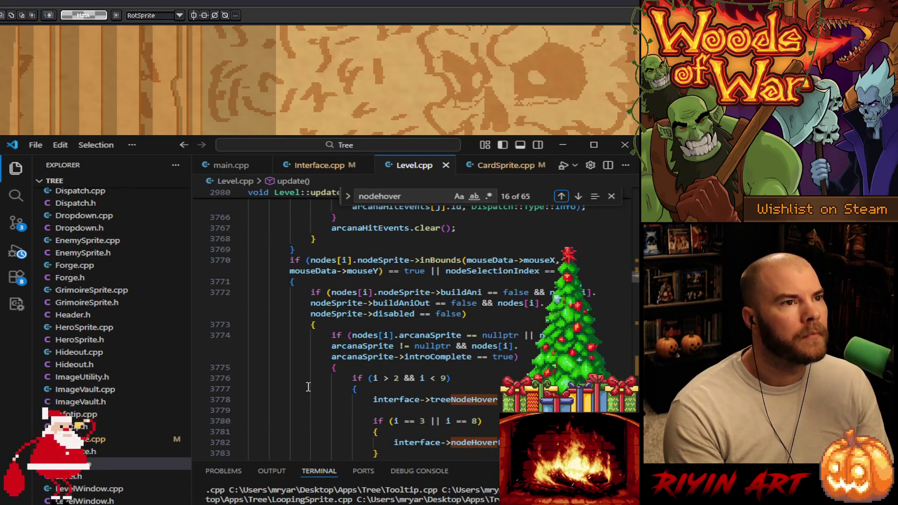
scroll(308, 387, "up", 3)
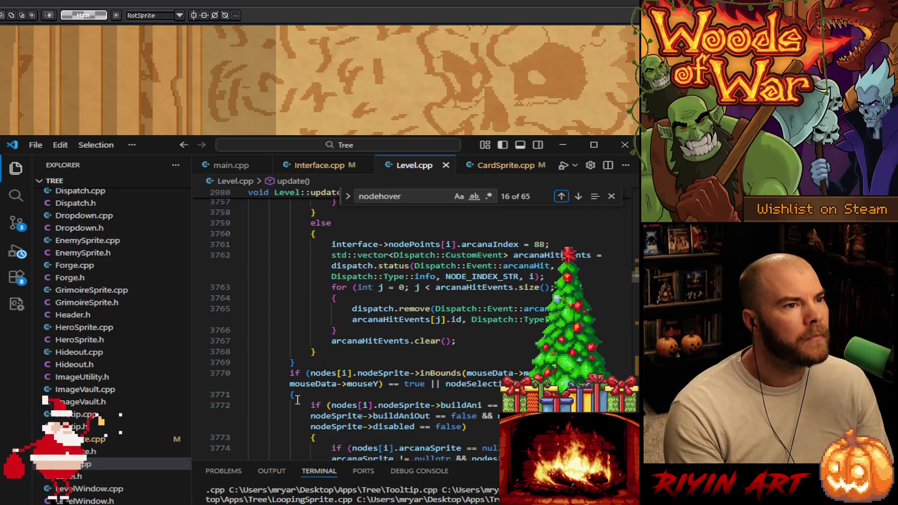
- Review update()'s node-hover code near line 3770, then open NodeSprite.cpp
scroll(297, 400, "down", 2)
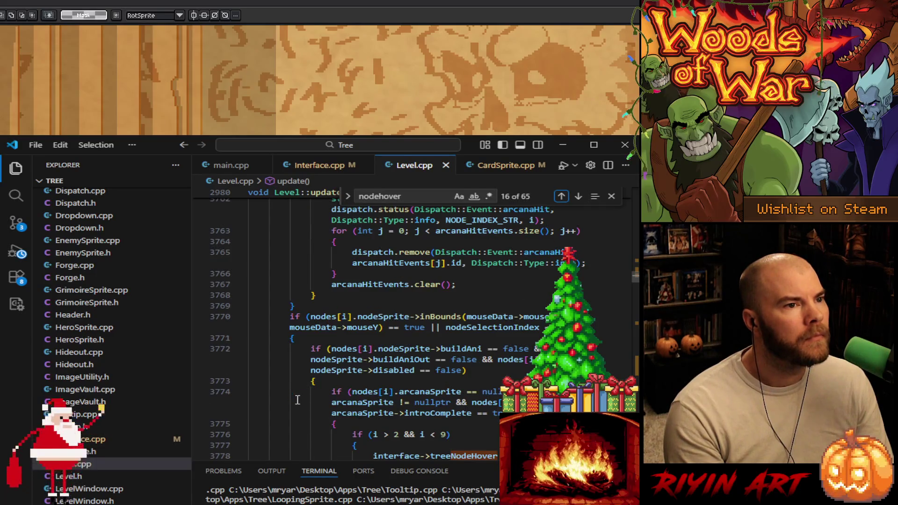
scroll(298, 399, "down", 3)
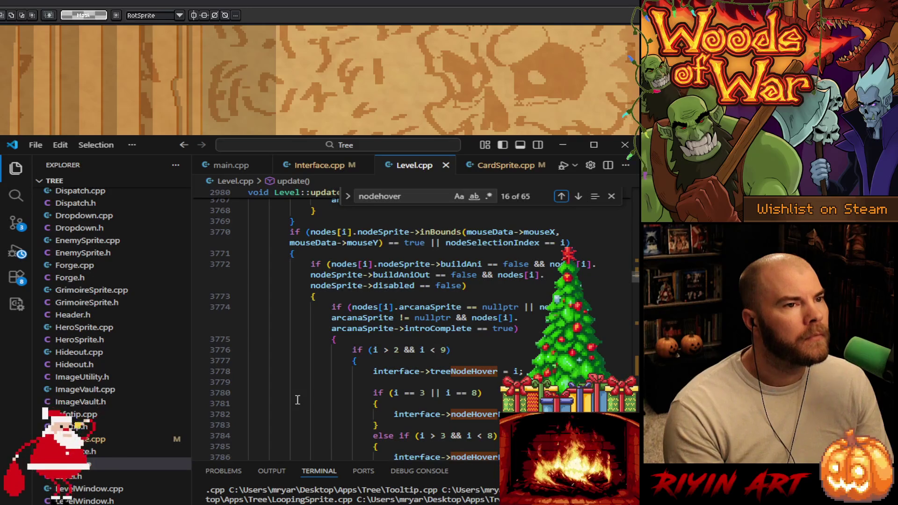
scroll(298, 401, "up", 3)
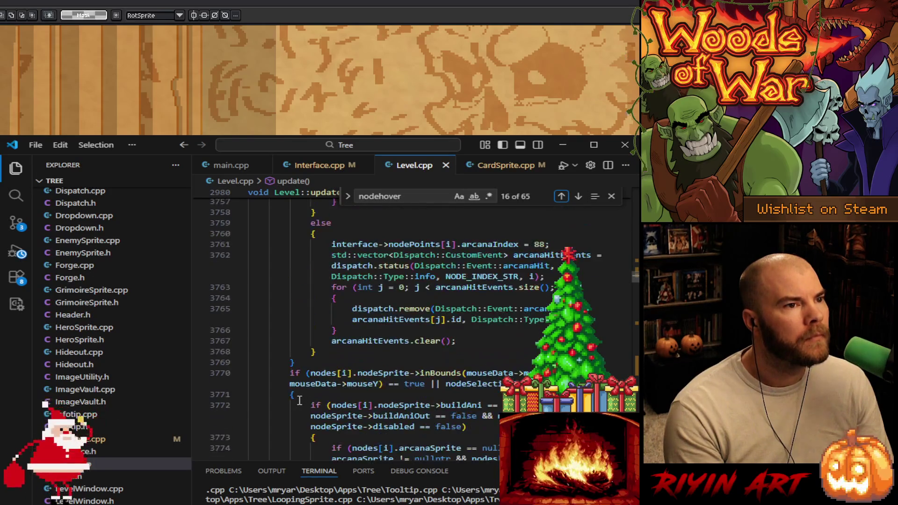
scroll(299, 401, "up", 5)
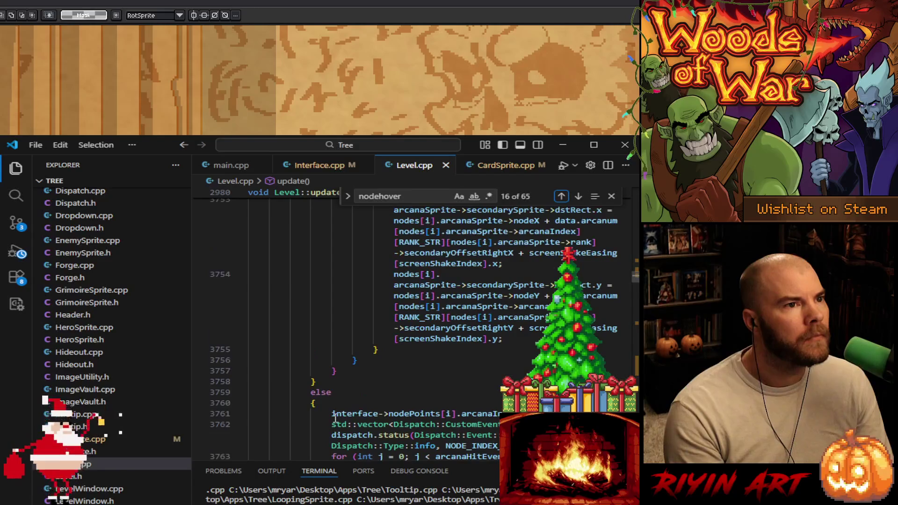
scroll(335, 418, "down", 6)
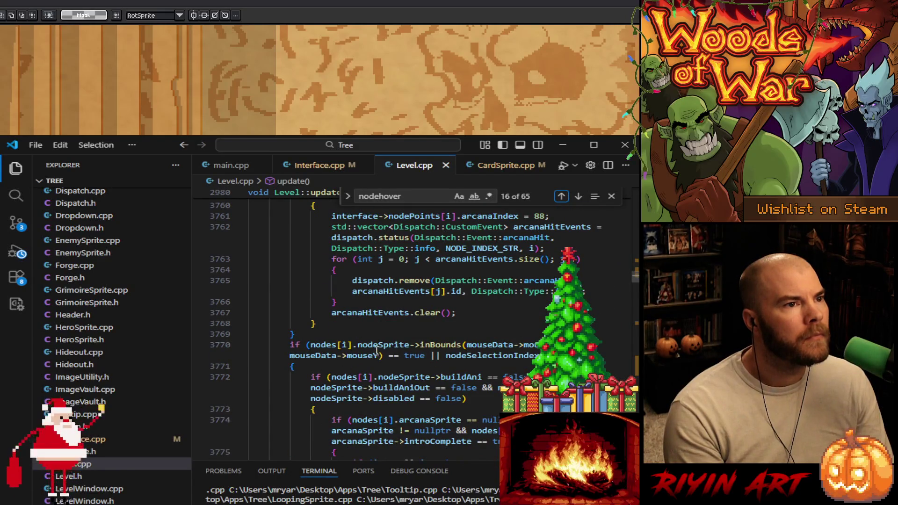
scroll(117, 435, "down", 4)
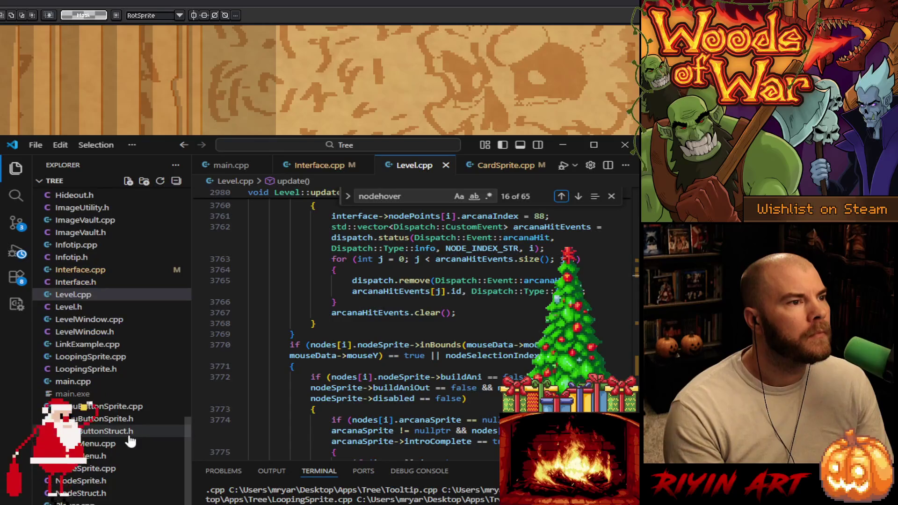
left_click(112, 468)
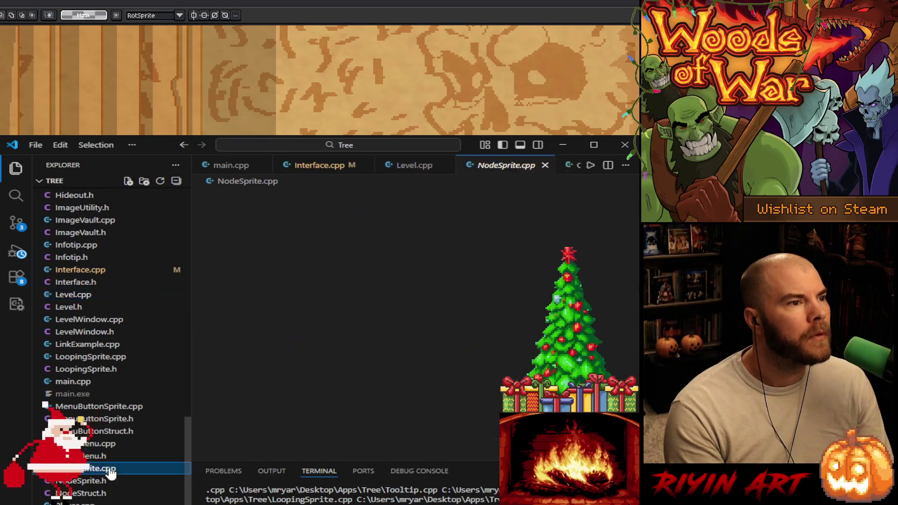
- Search NodeSprite.cpp for 'inbounds' and step through the matches to the inBounds definition
key("ctrl+f")
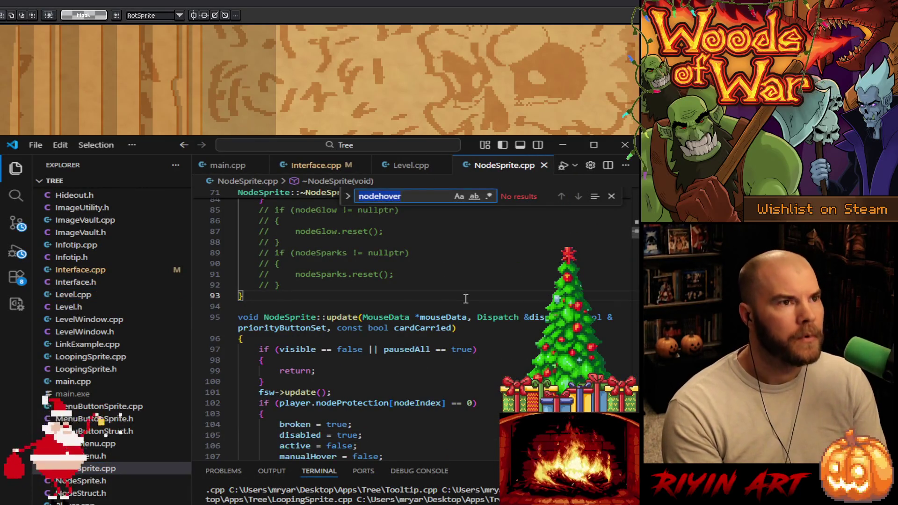
type("inbounds")
key("Return")
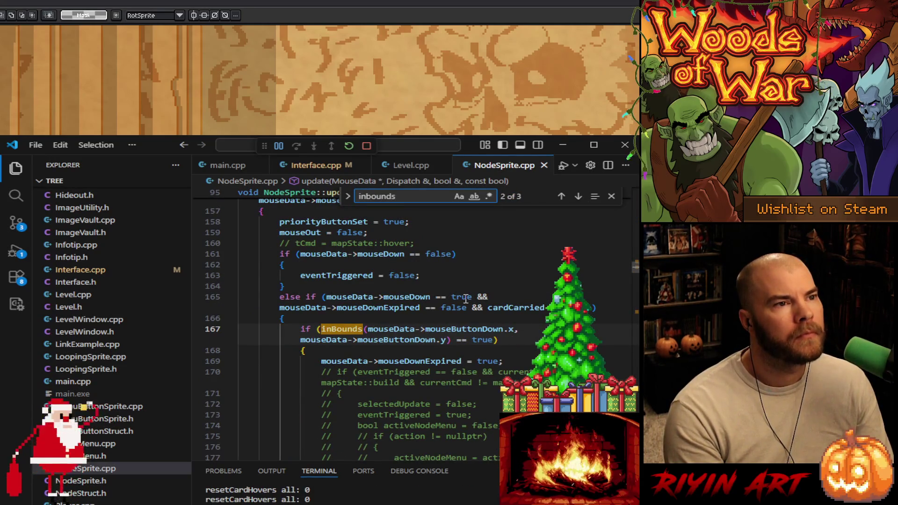
key("Return")
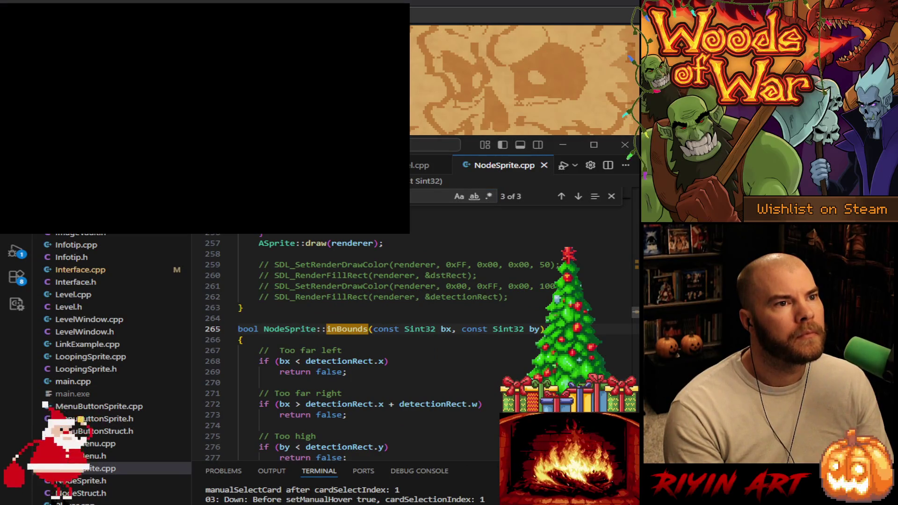
- Scroll the game's Settings to Control Settings, then open Settings.cpp in VS Code
scroll(541, 319, "down", 3)
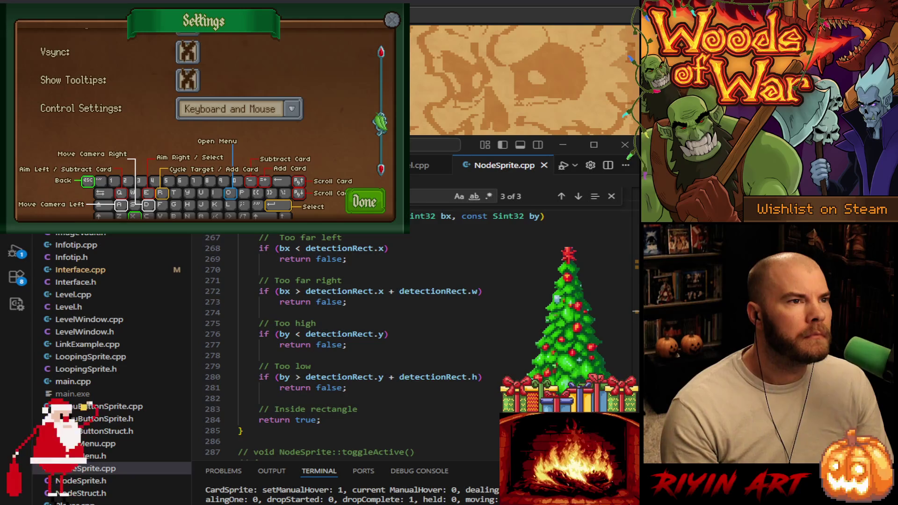
left_click(416, 192)
scroll(96, 405, "down", 10)
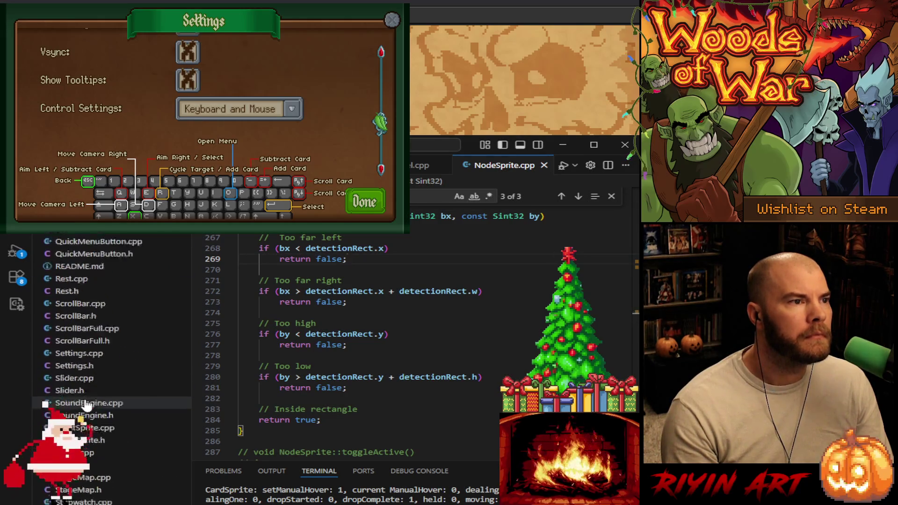
scroll(96, 404, "up", 3)
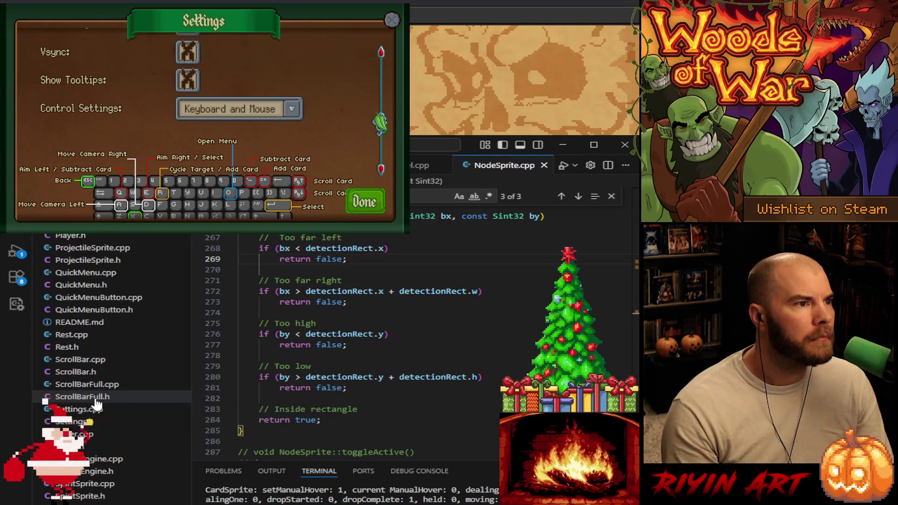
left_click(84, 409)
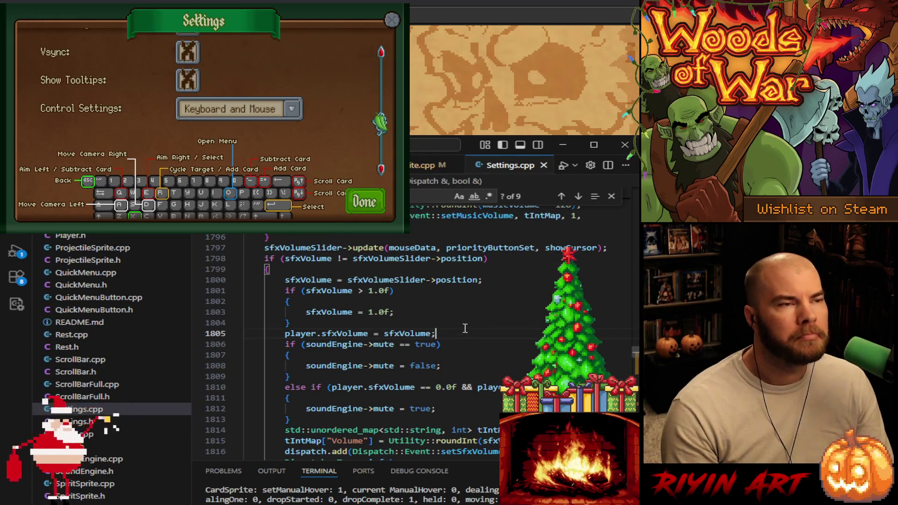
- Jump to Settings::update with F12 and scroll to the mouseHide condition on line 1066
scroll(462, 320, "up", 7)
scroll(462, 320, "up", 12)
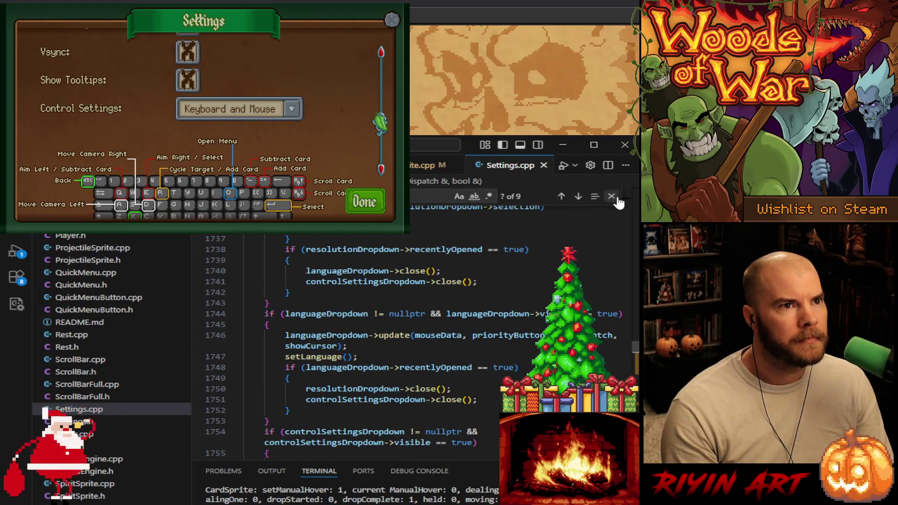
key("Escape")
key("F12")
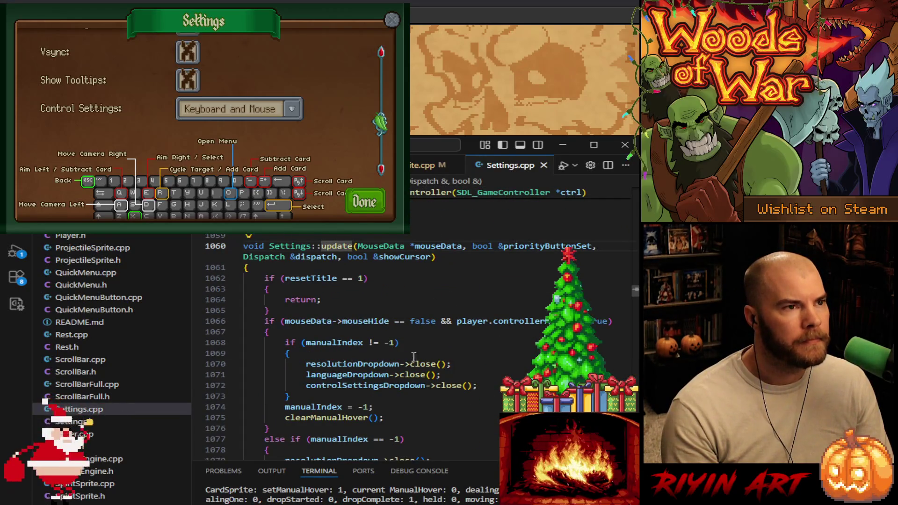
left_click(365, 306)
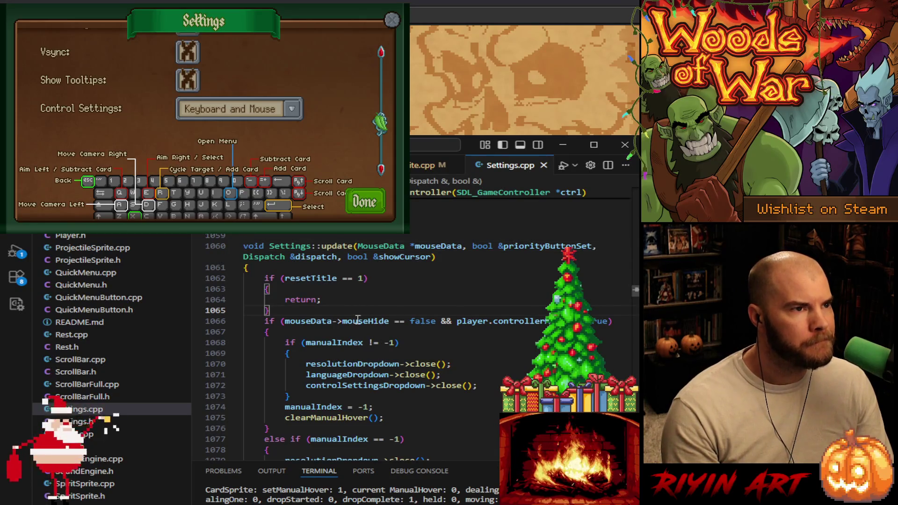
scroll(364, 323, "down", 1)
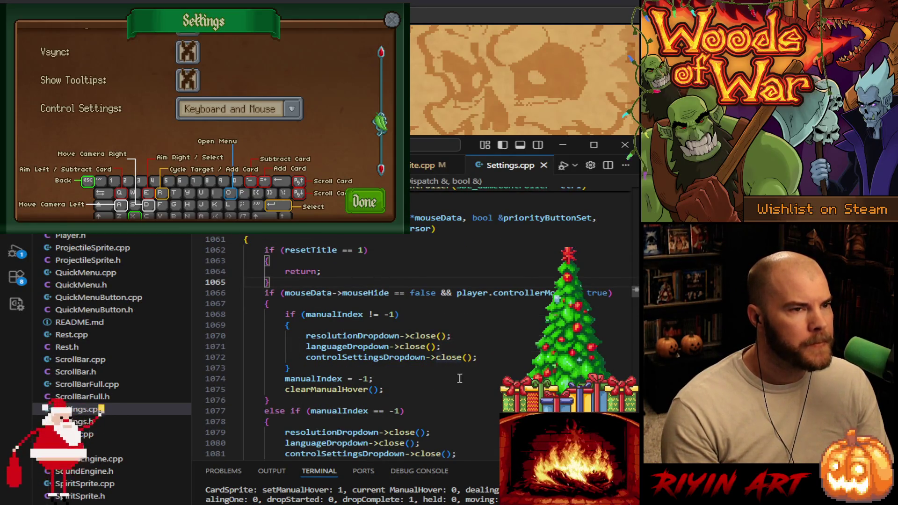
- Delete '&& player.controllerMode == true' from line 1066 and save Settings.cpp
left_click(609, 293)
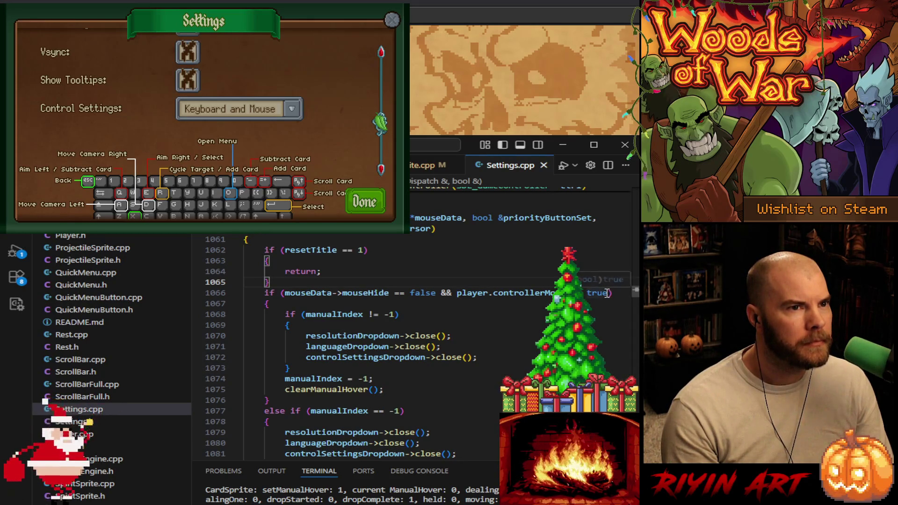
left_click_drag(608, 293, 440, 293)
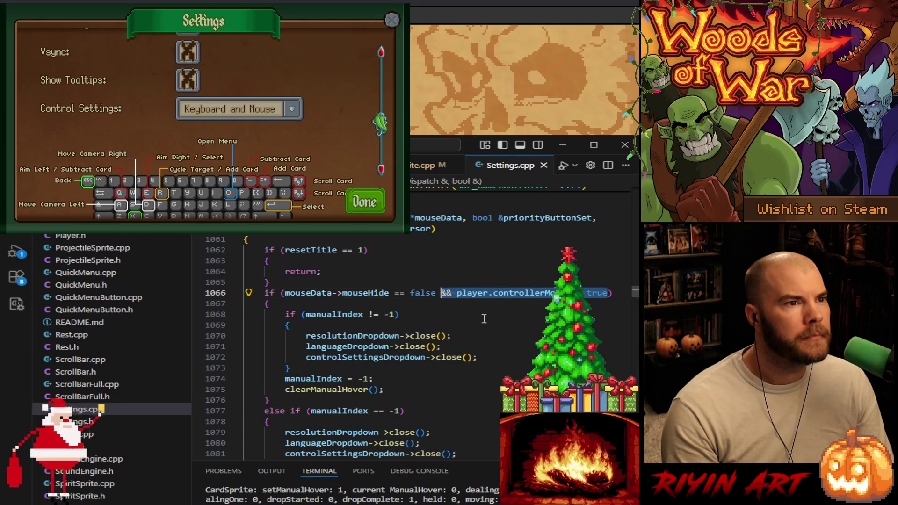
key("BackSpace")
key("BackSpace")
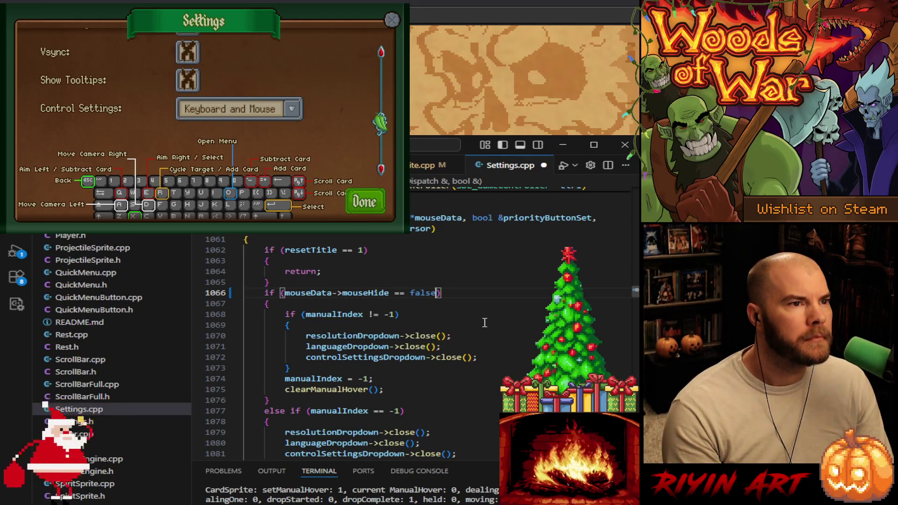
scroll(484, 323, "down", 3)
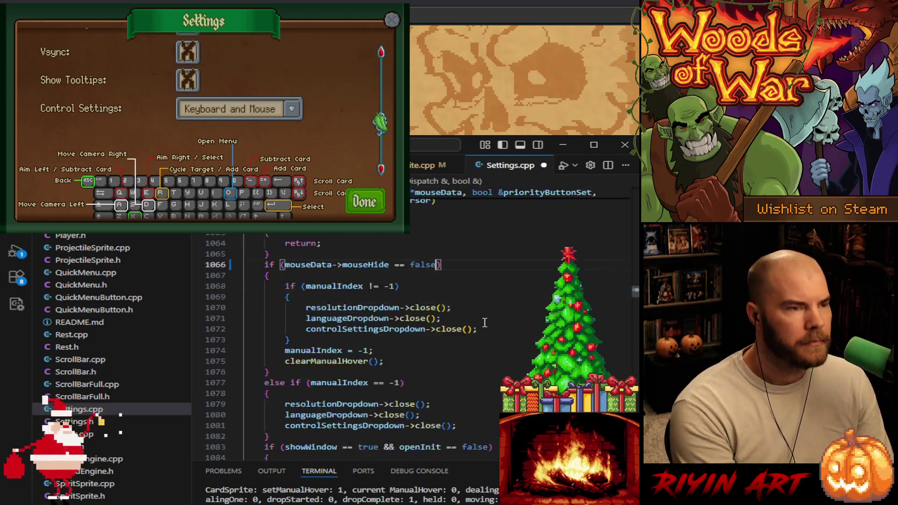
key("ctrl+s")
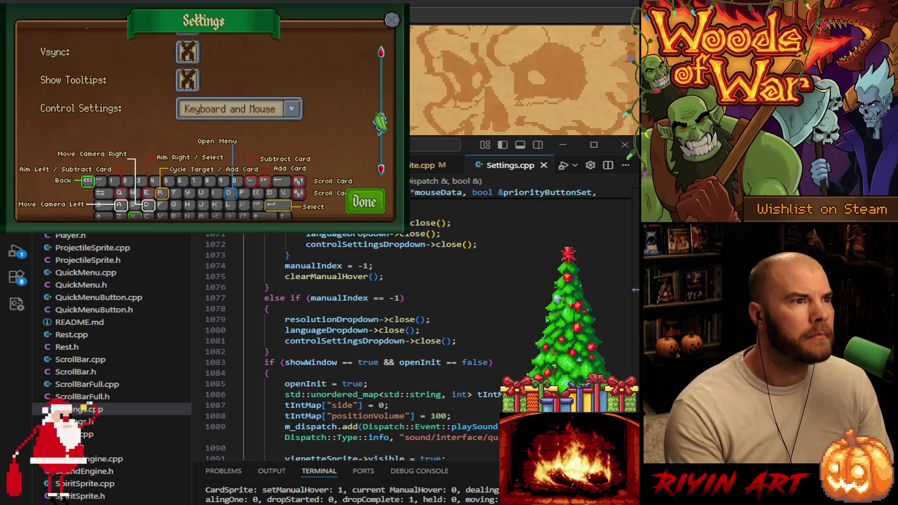
- Set the game's Control Settings to Keyboard Focused
scroll(215, 85, "up", 5)
scroll(215, 84, "down", 5)
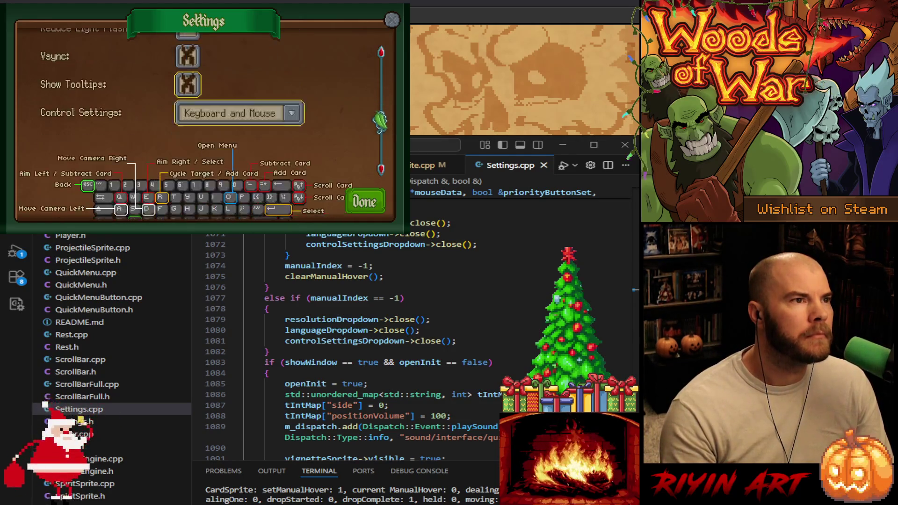
left_click(240, 85)
left_click(230, 115)
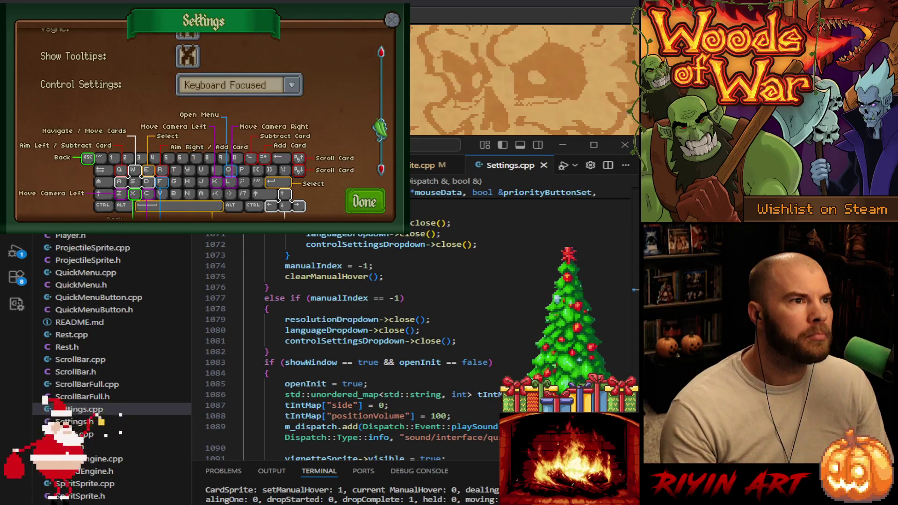
scroll(215, 117, "up", 5)
left_click(245, 116)
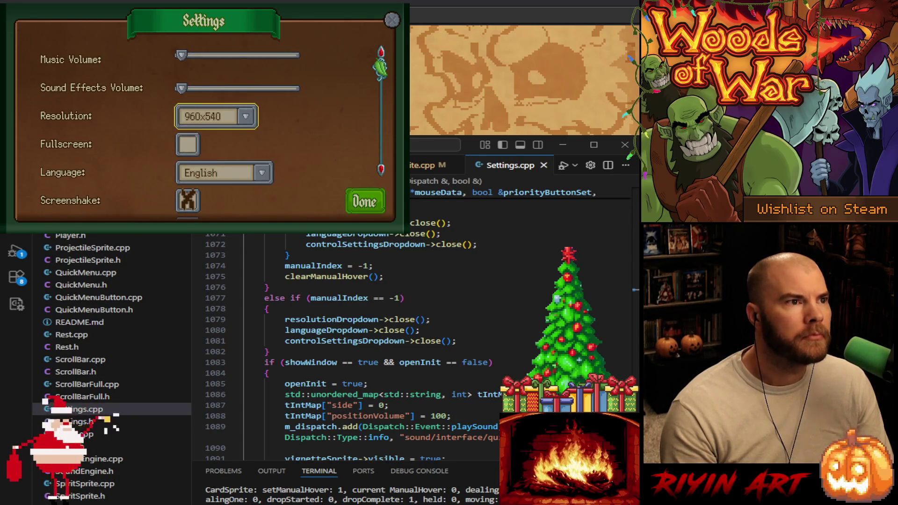
- Relaunch the debug build and confirm the Barricade, Marian's Gift and Bone Saw starting hand
key("ctrl+shift+F5")
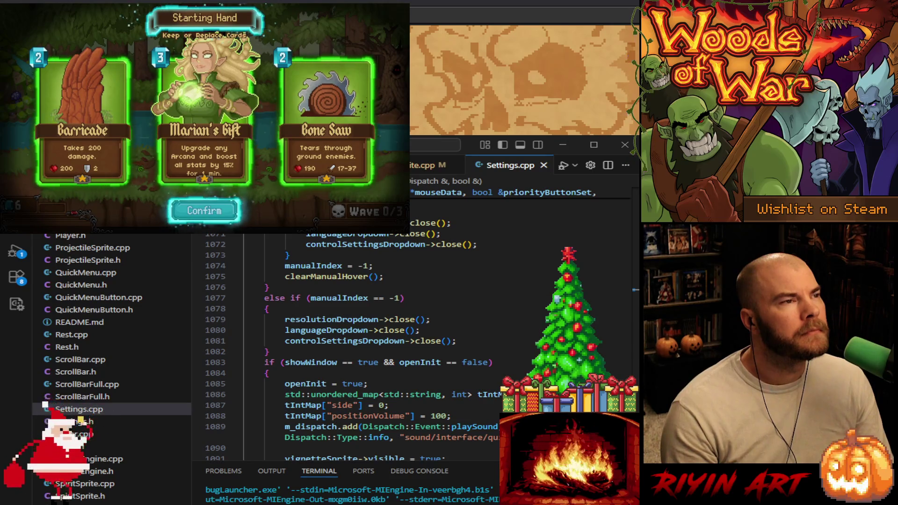
key("Return")
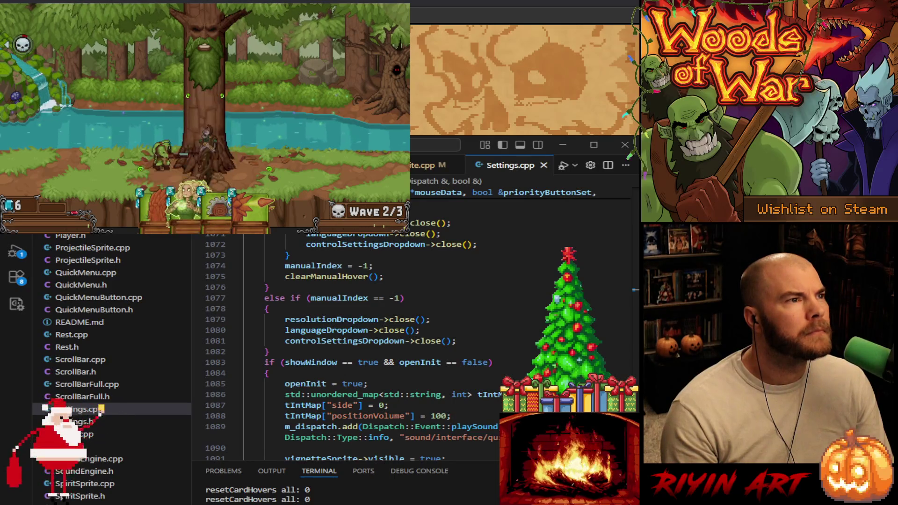
left_click(495, 330)
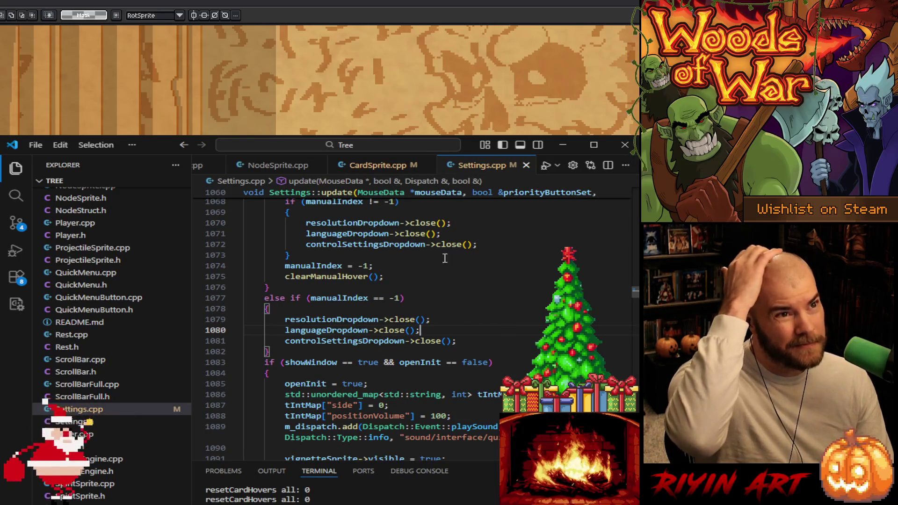
- Open CardSprite.cpp and scroll to the createEasing code around line 1791
left_click(389, 166)
left_click(468, 268)
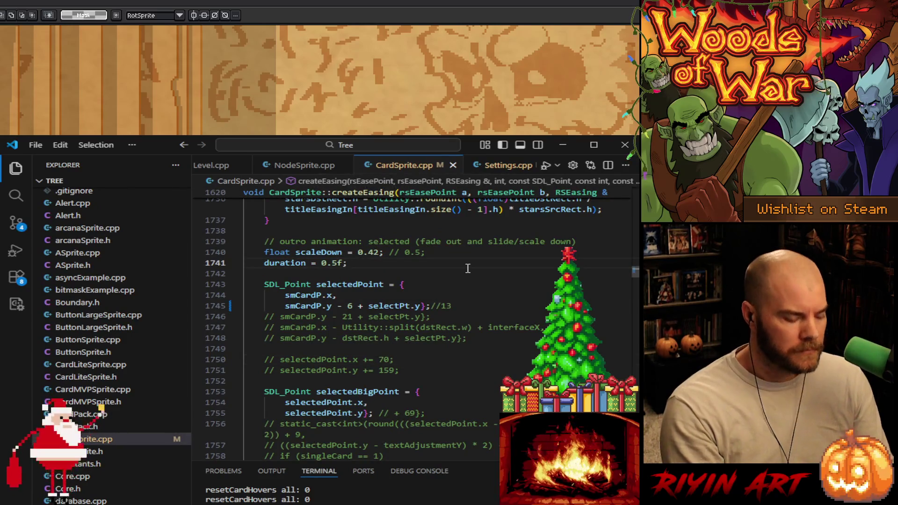
key("ctrl+f")
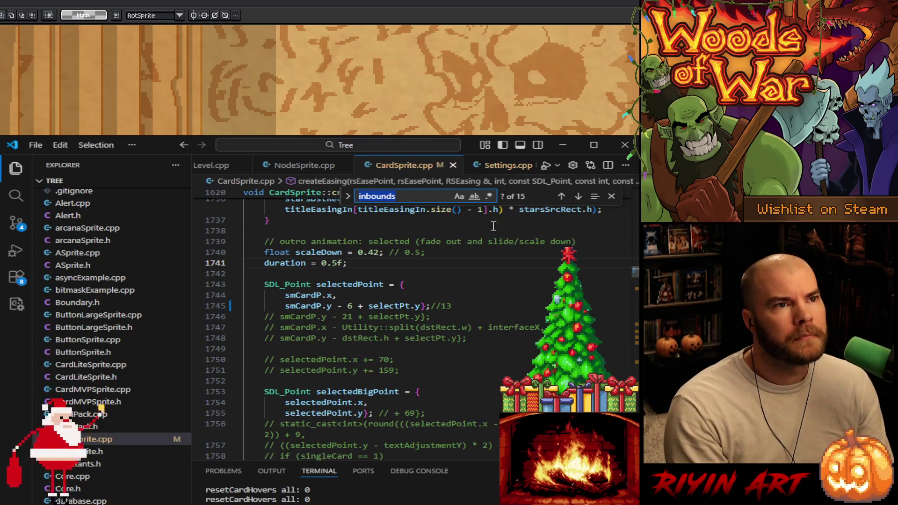
left_click(611, 195)
scroll(513, 271, "down", 2)
scroll(485, 378, "up", 8)
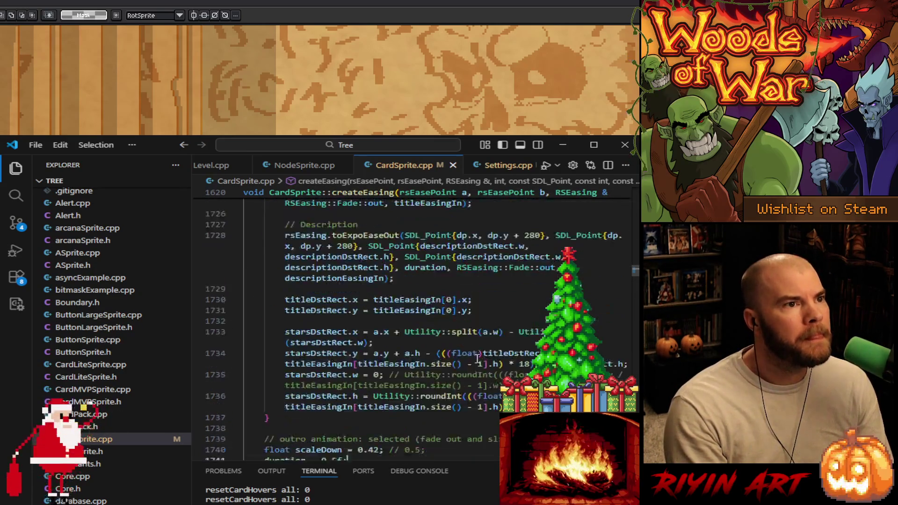
scroll(475, 368, "up", 10)
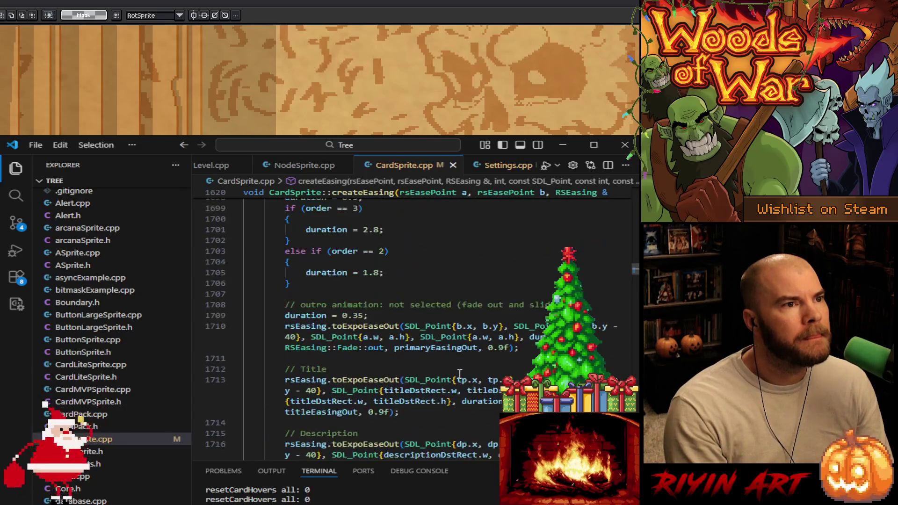
scroll(446, 386, "up", 8)
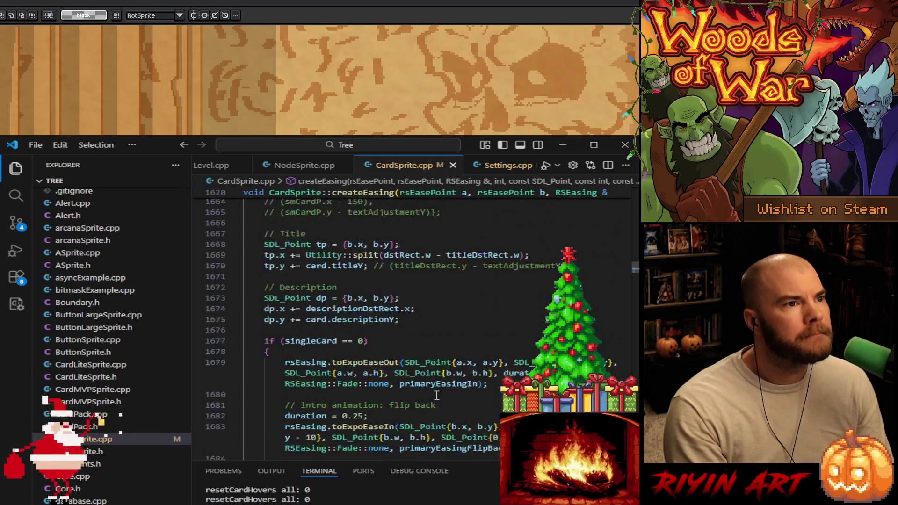
scroll(435, 396, "up", 4)
scroll(435, 396, "down", 7)
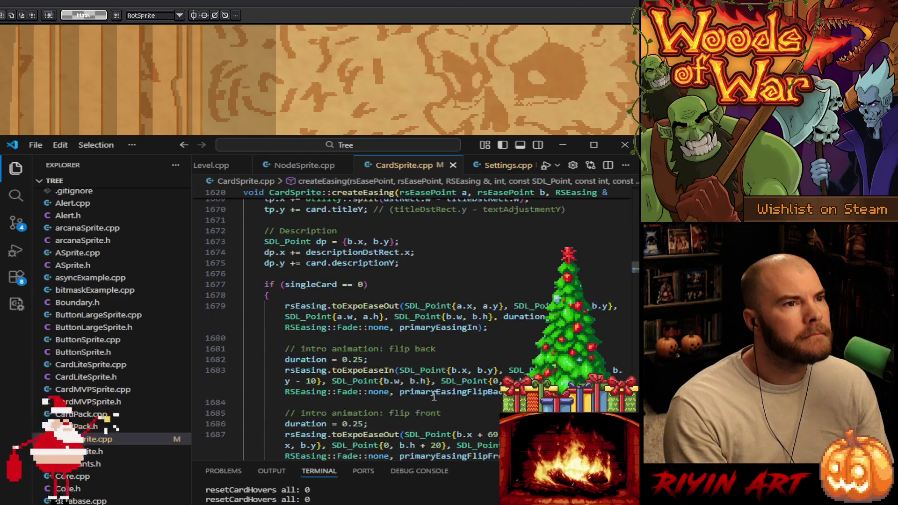
scroll(434, 396, "down", 15)
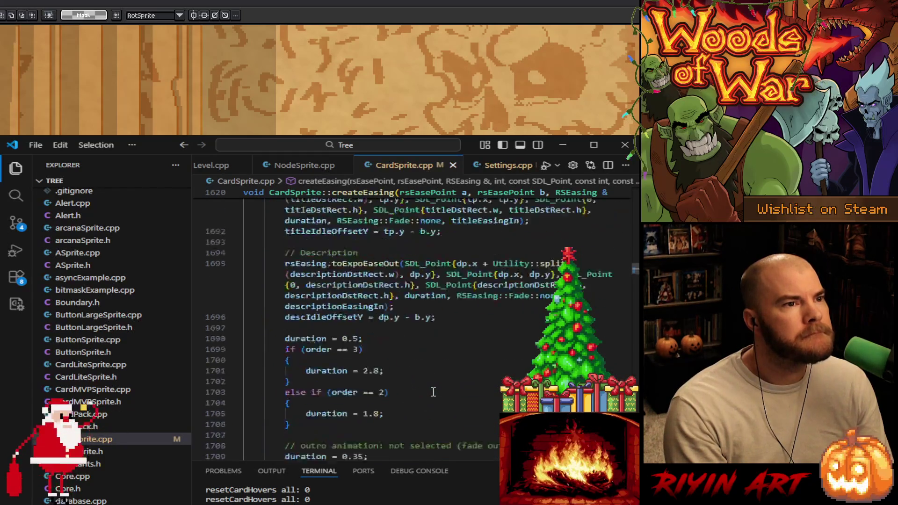
scroll(432, 387, "down", 4)
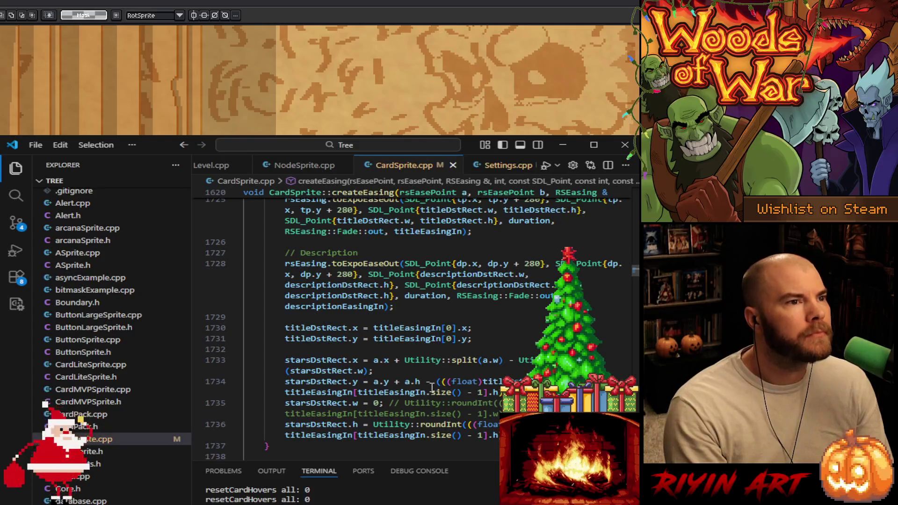
scroll(433, 390, "down", 4)
scroll(435, 391, "down", 3)
scroll(435, 379, "down", 10)
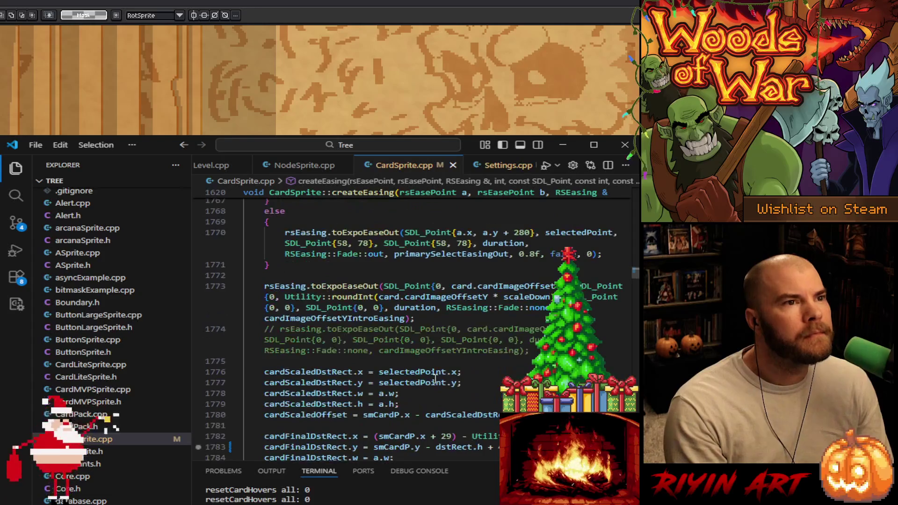
scroll(435, 378, "down", 4)
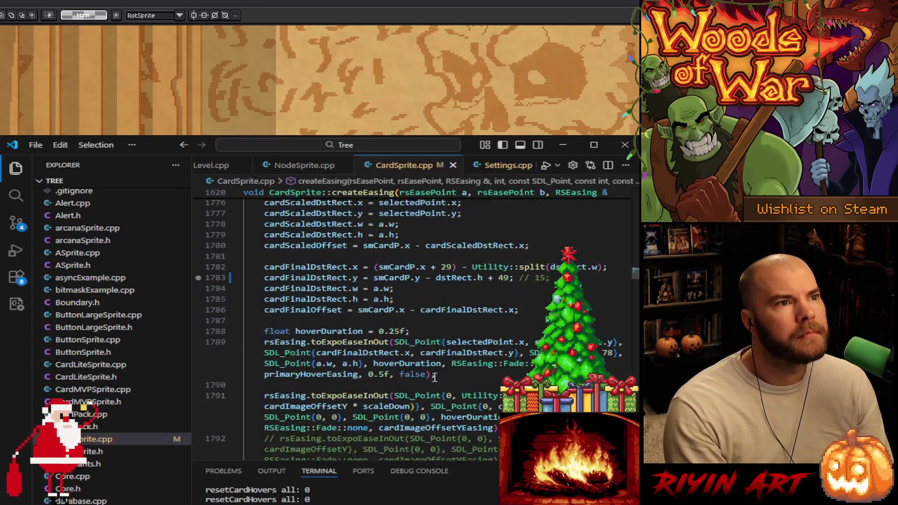
scroll(434, 374, "down", 3)
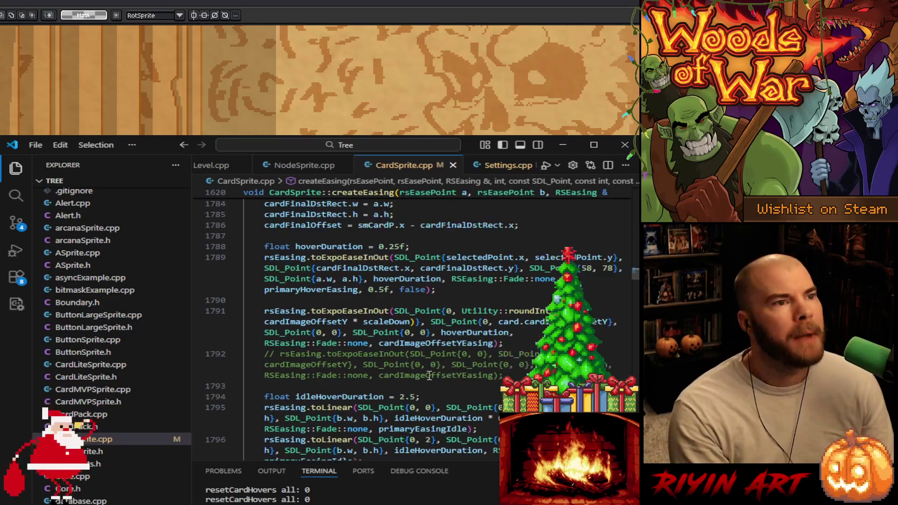
- Highlight every cardImageOffsetYEasing use and inspect scaleDown's value of 0.42
double_click(434, 286)
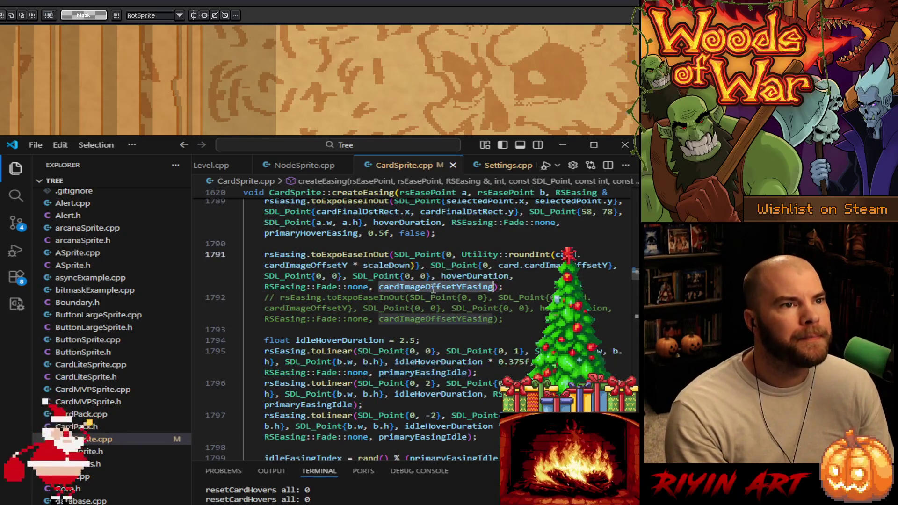
scroll(359, 390, "up", 3)
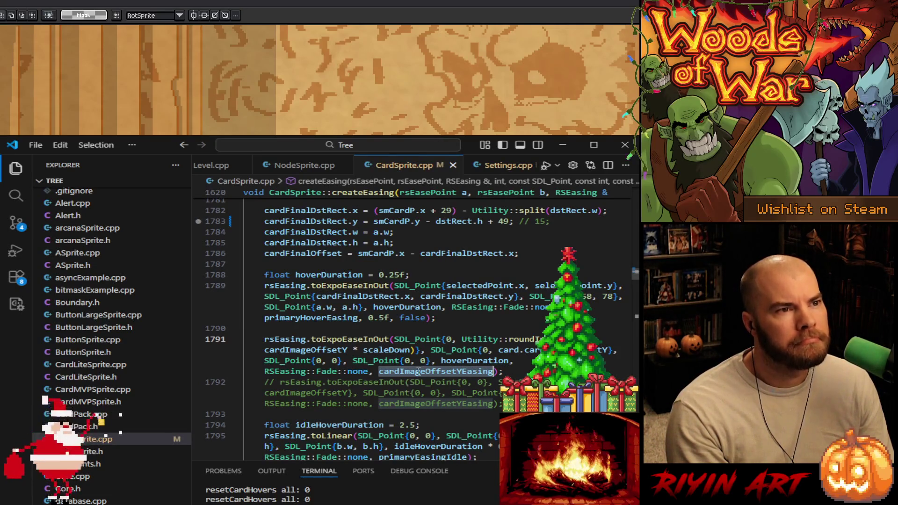
mouse_move(422, 367)
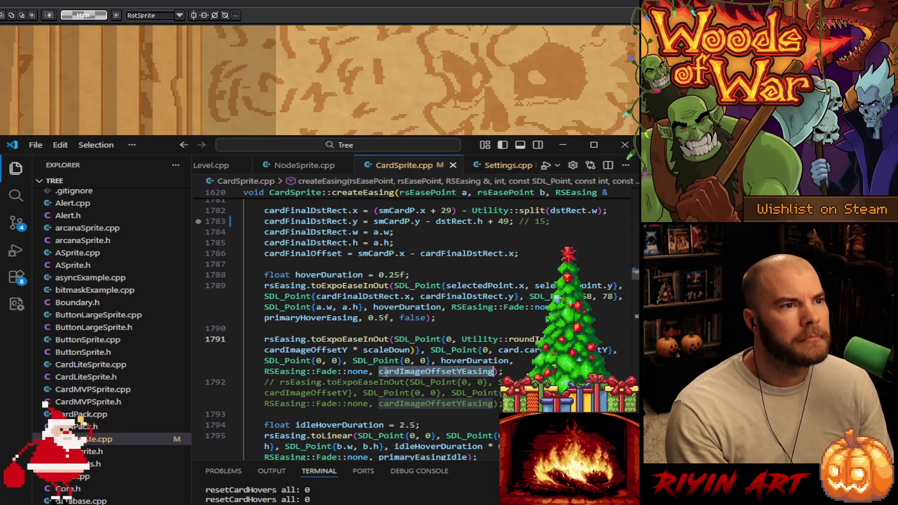
mouse_move(374, 347)
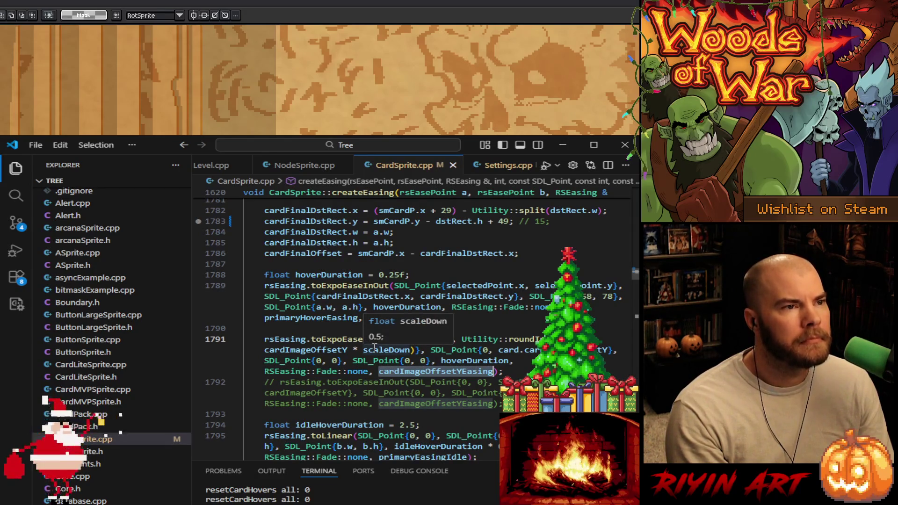
scroll(374, 347, "up", 9)
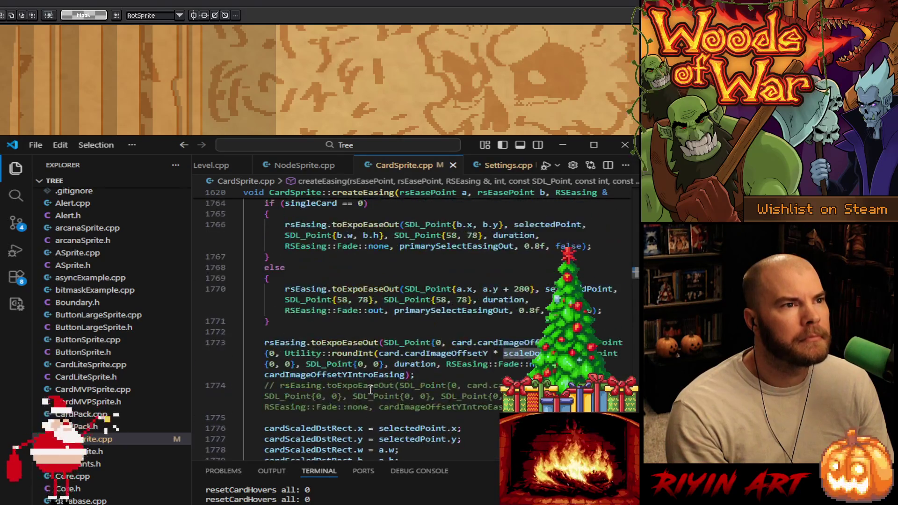
scroll(369, 389, "up", 5)
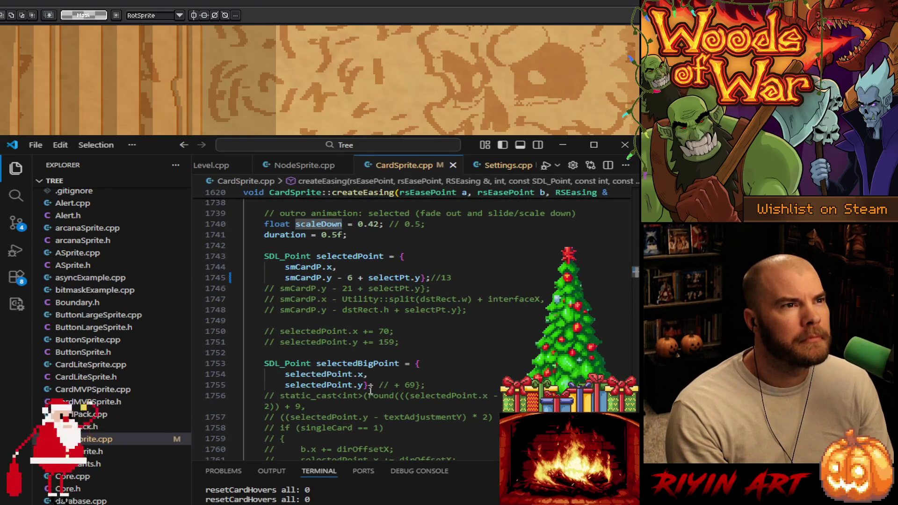
scroll(370, 390, "down", 12)
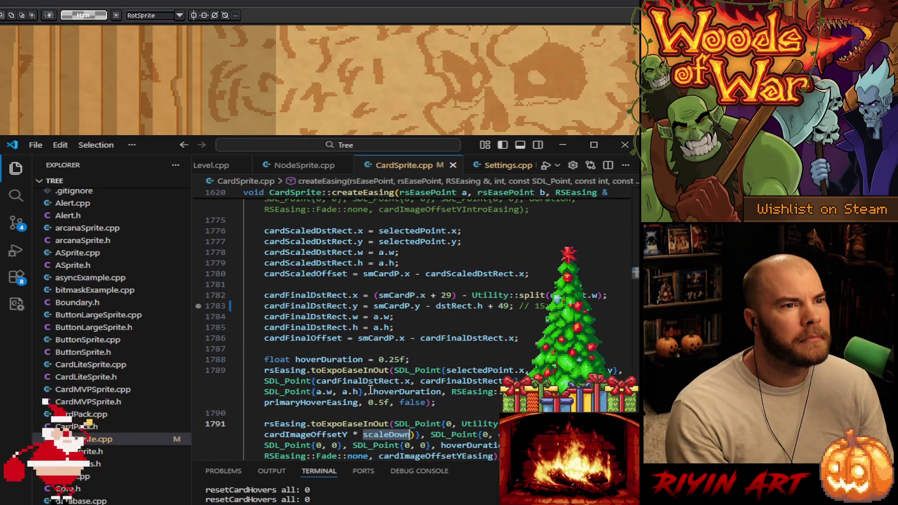
scroll(370, 389, "down", 2)
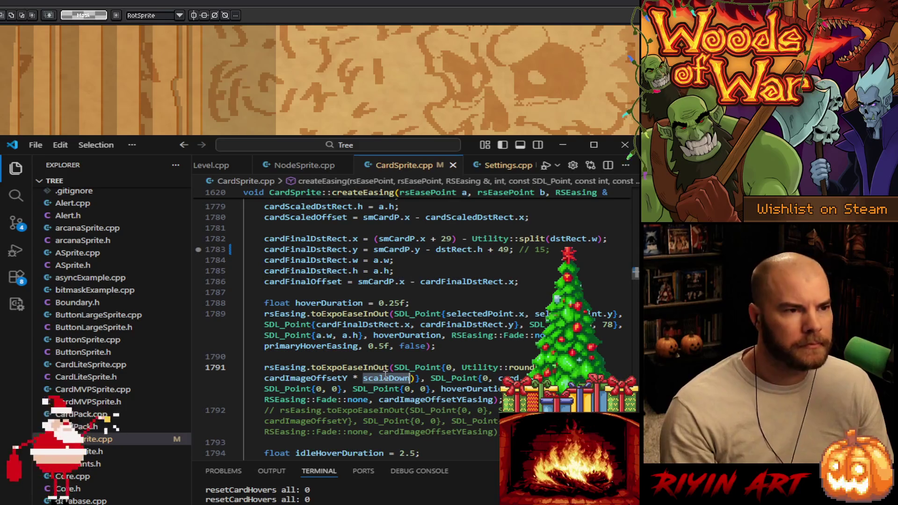
- Replace scaleDown with 0.5 on line 1791 and with 0.5f on line 1773
type("0.5")
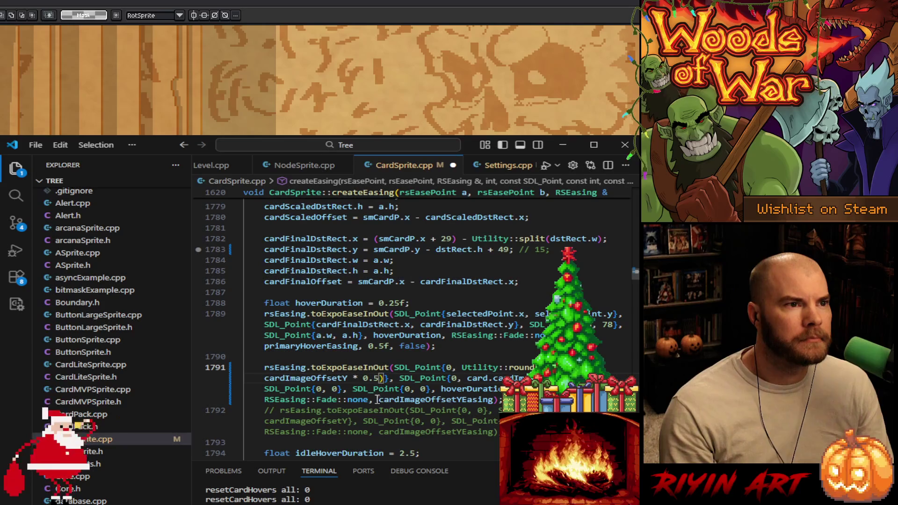
double_click(297, 377)
key("ctrl+f")
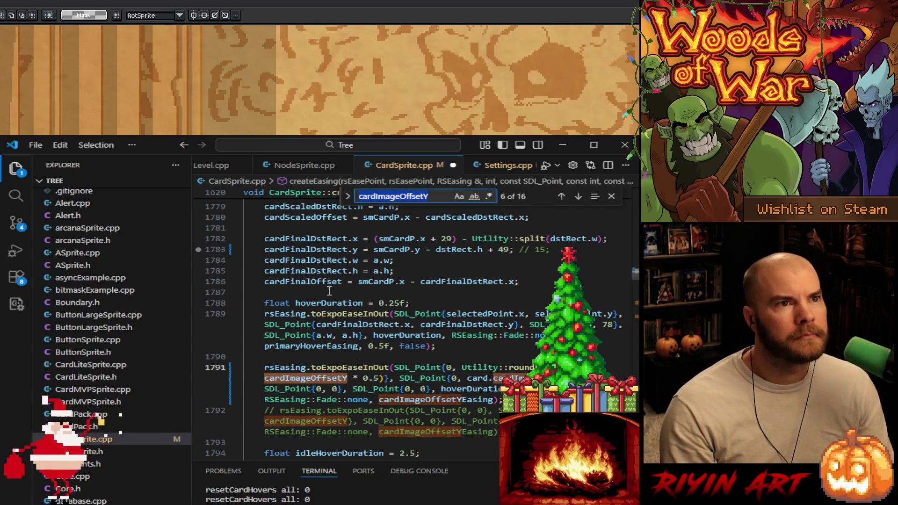
left_click(559, 196)
scroll(506, 327, "up", 2)
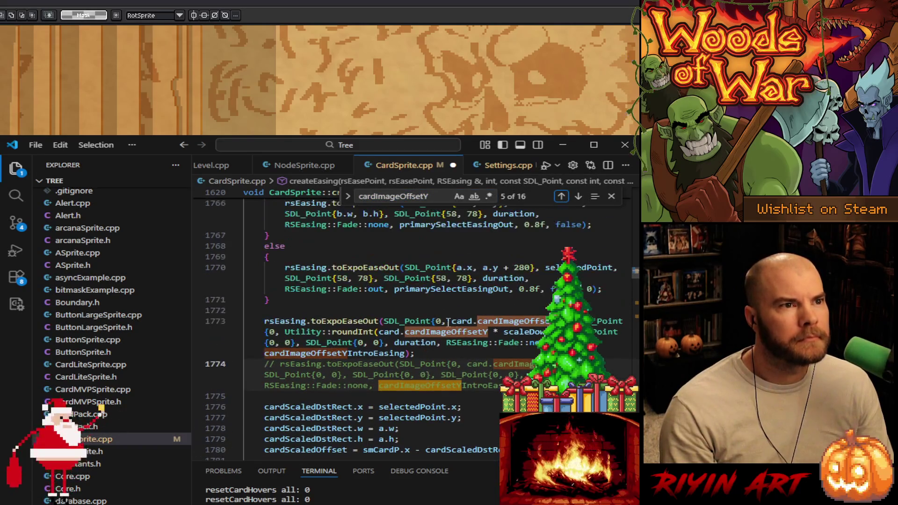
double_click(523, 331)
type("0.5")
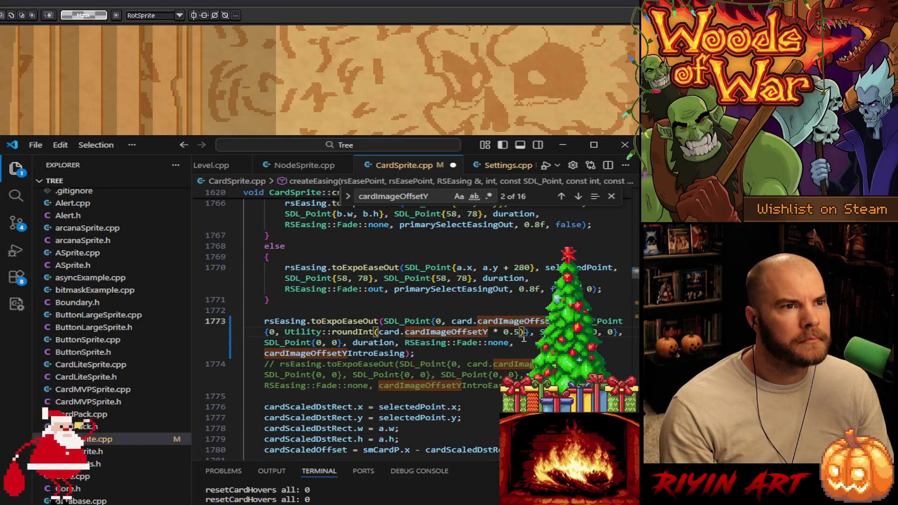
type("f)")
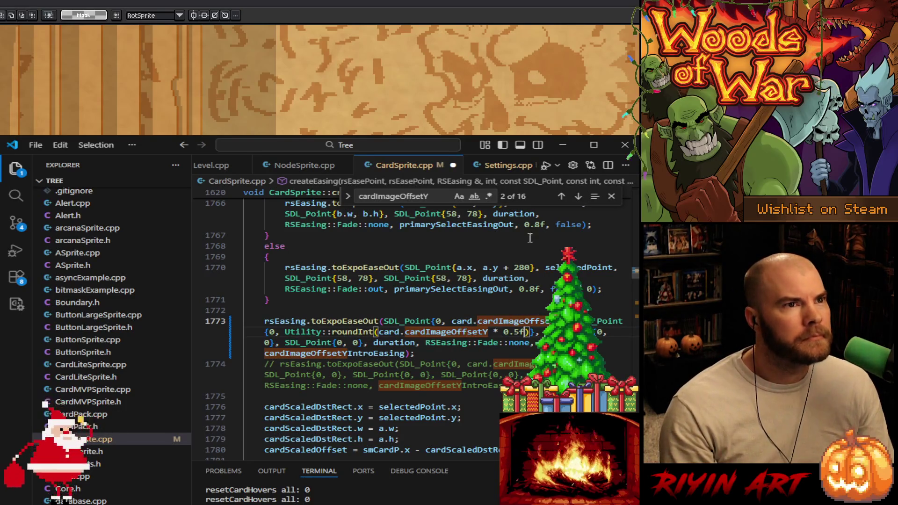
- Make line 1791's multiplier 0.5f and save CardSprite.cpp
left_click(578, 196)
left_click(579, 196)
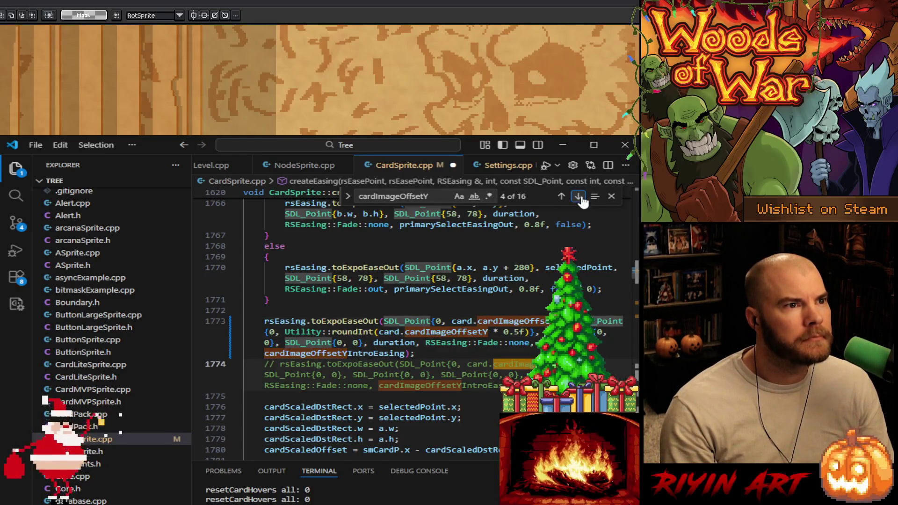
left_click(579, 196)
left_click(578, 197)
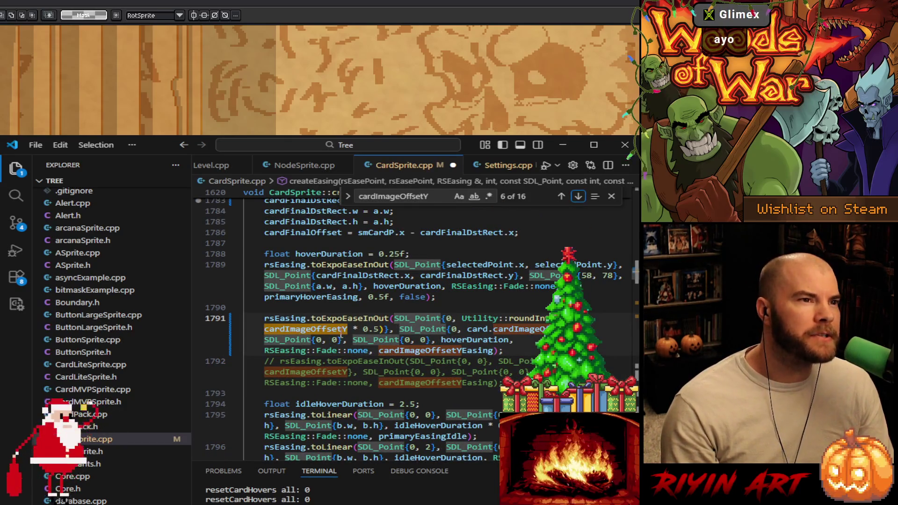
left_click(378, 328)
type("f")
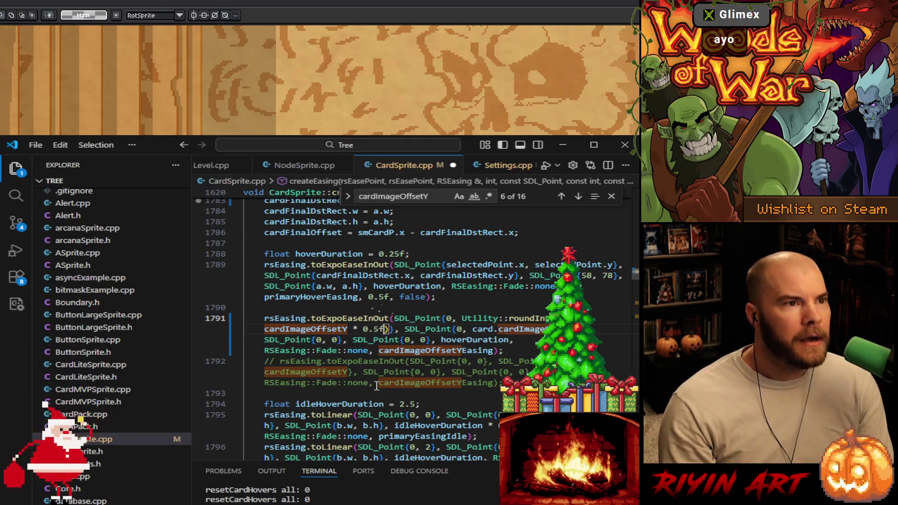
key("ctrl+s")
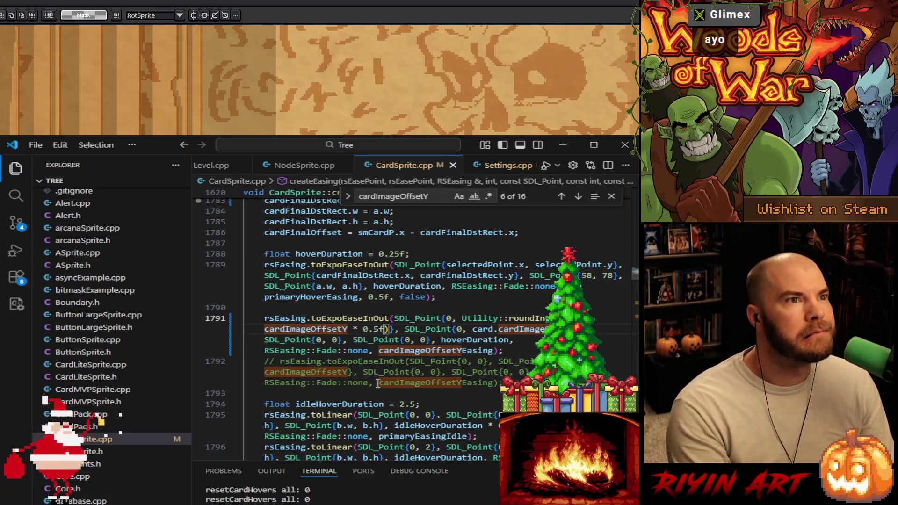
- Build and run the game from main.cpp, then minimize VS Code
scroll(213, 168, "up", 5)
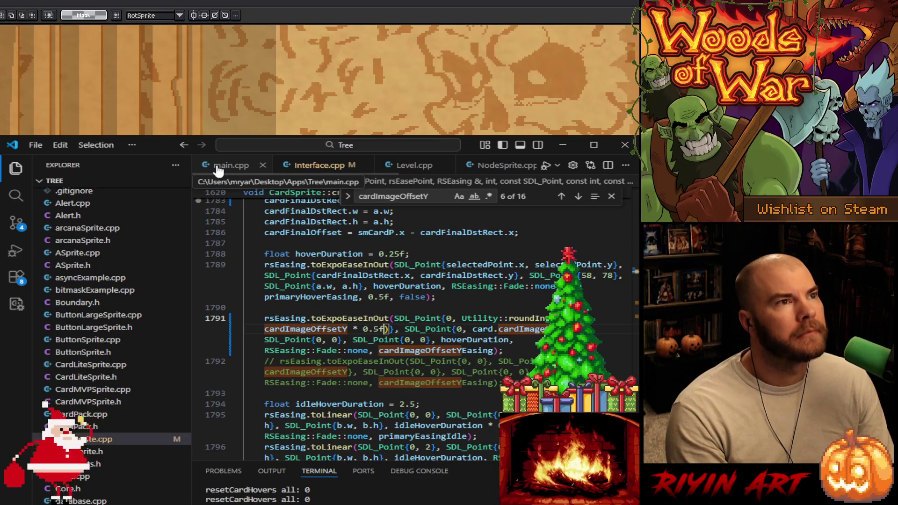
left_click(218, 167)
left_click(564, 167)
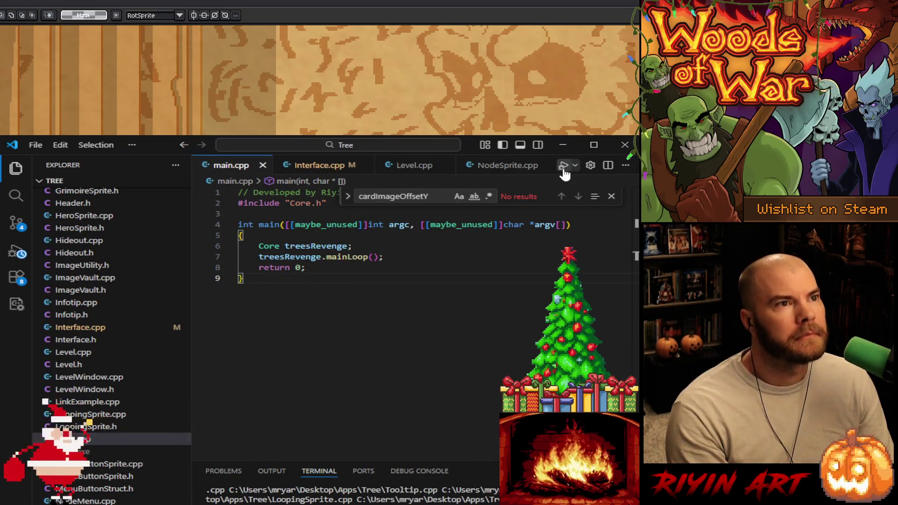
left_click(327, 166)
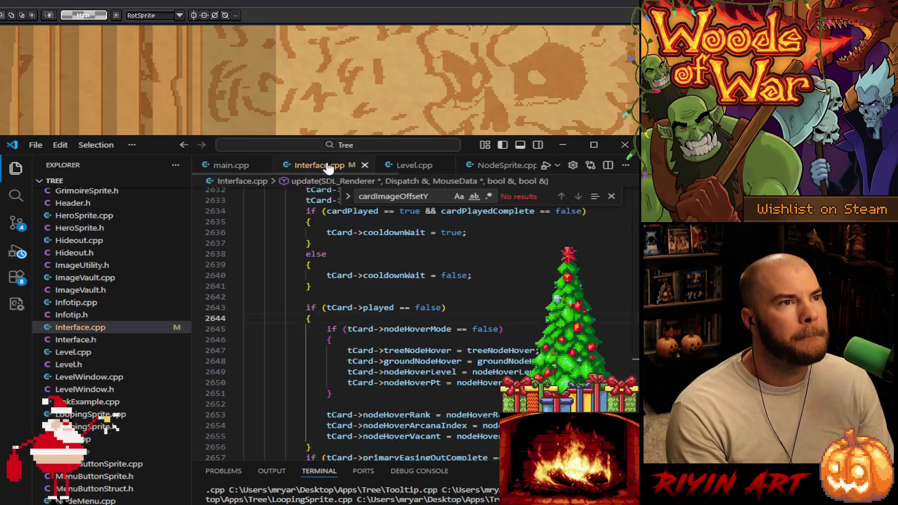
left_click(611, 196)
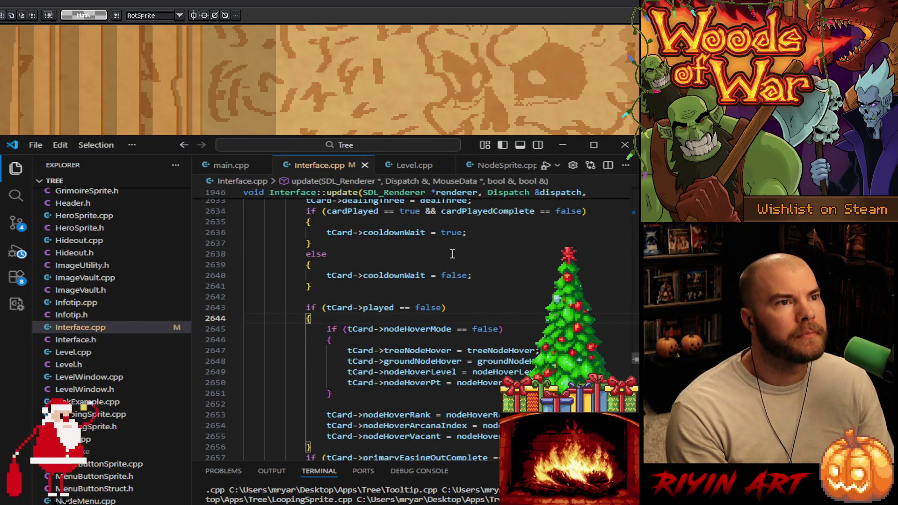
scroll(452, 253, "up", 3)
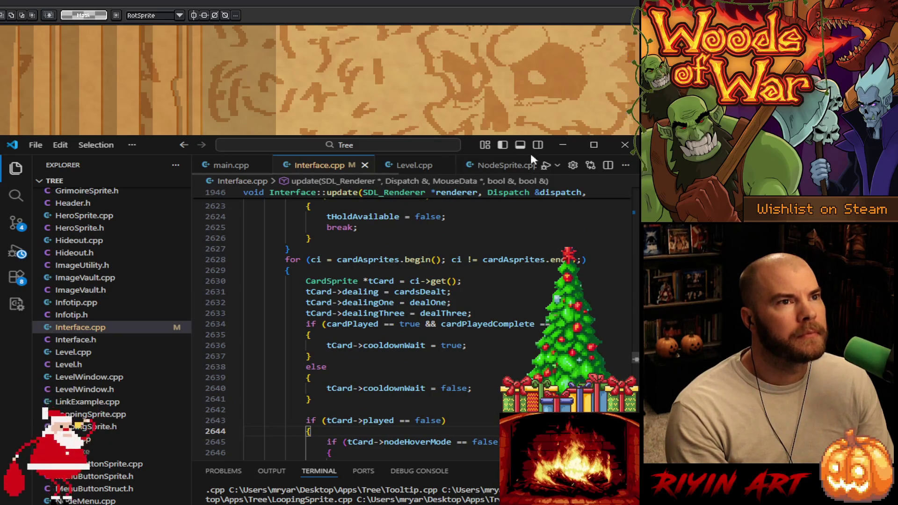
left_click(562, 145)
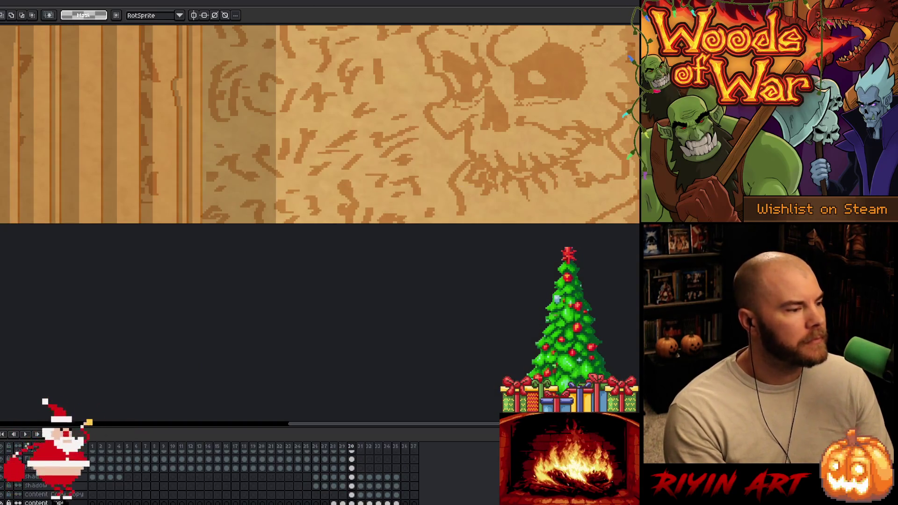
- Open cards_sm_v20.aseprite and switch to the Barricade card document
key("ctrl+o")
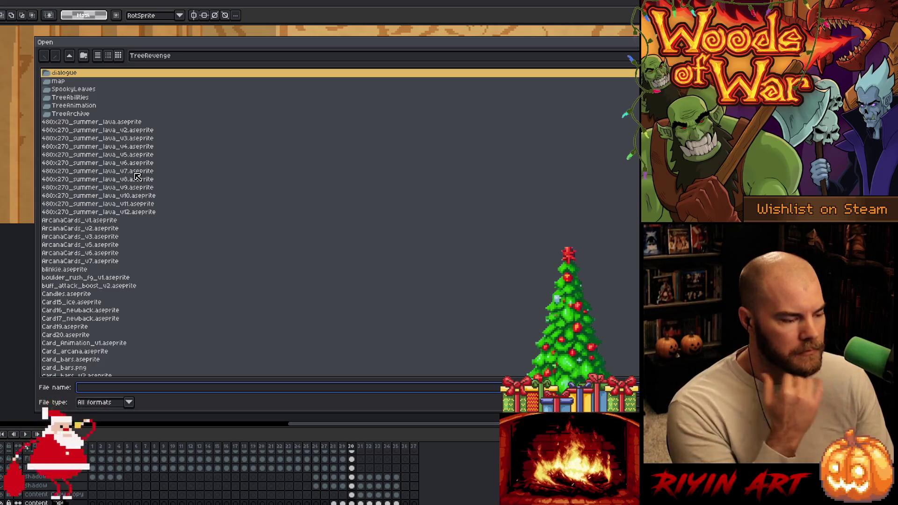
scroll(137, 177, "down", 10)
scroll(136, 176, "down", 15)
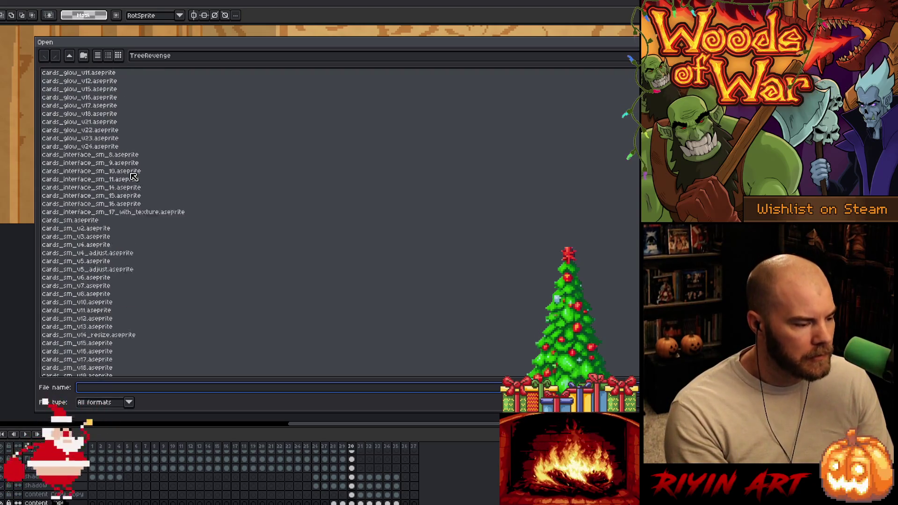
left_click(94, 214)
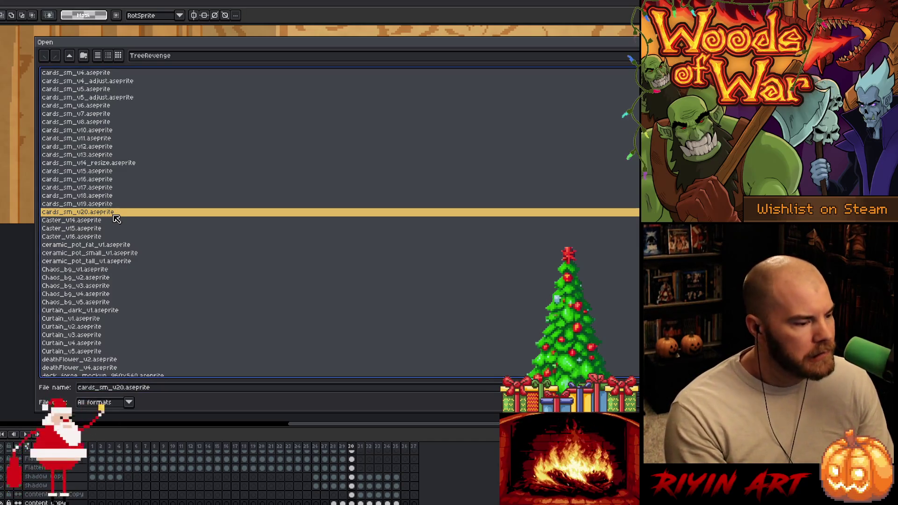
key("Return")
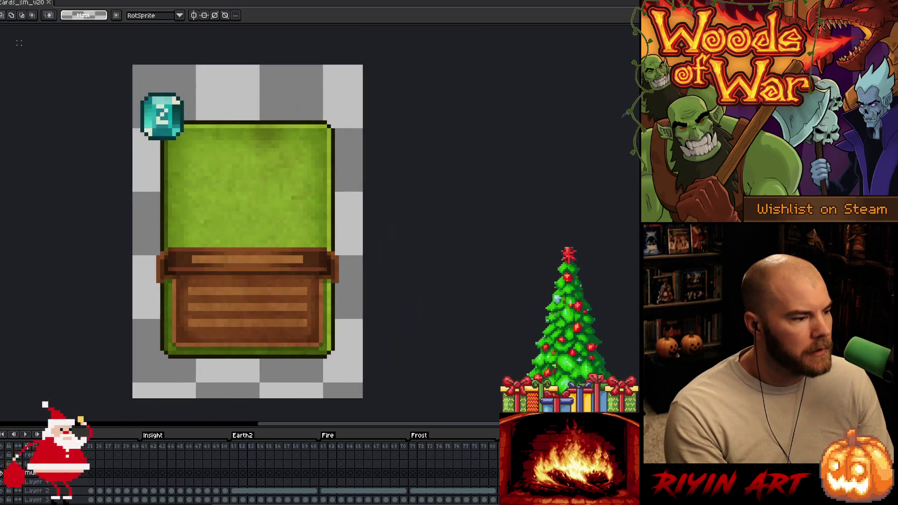
left_click(49, 3)
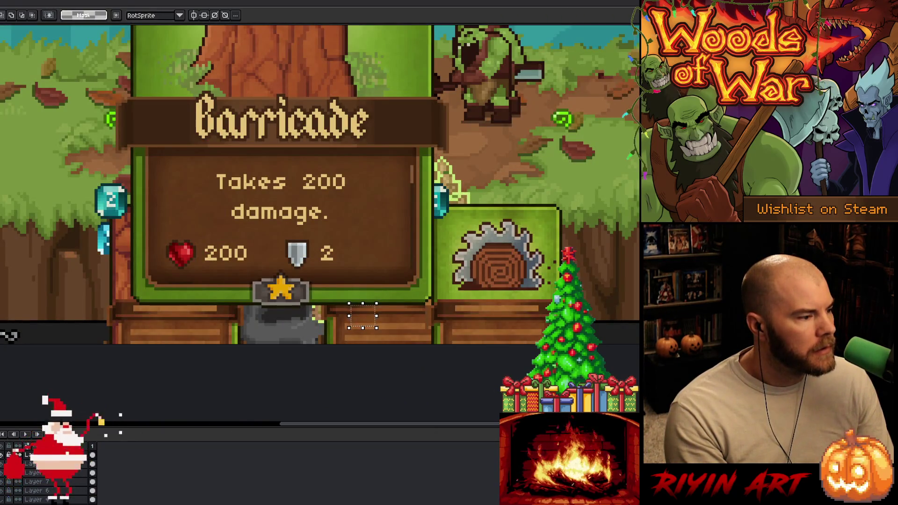
- Open cards_glow_v24.aseprite from the TreeRevenge folder and bring up Save As
key("ctrl+o")
scroll(166, 254, "down", 15)
scroll(132, 249, "down", 11)
left_click(111, 245)
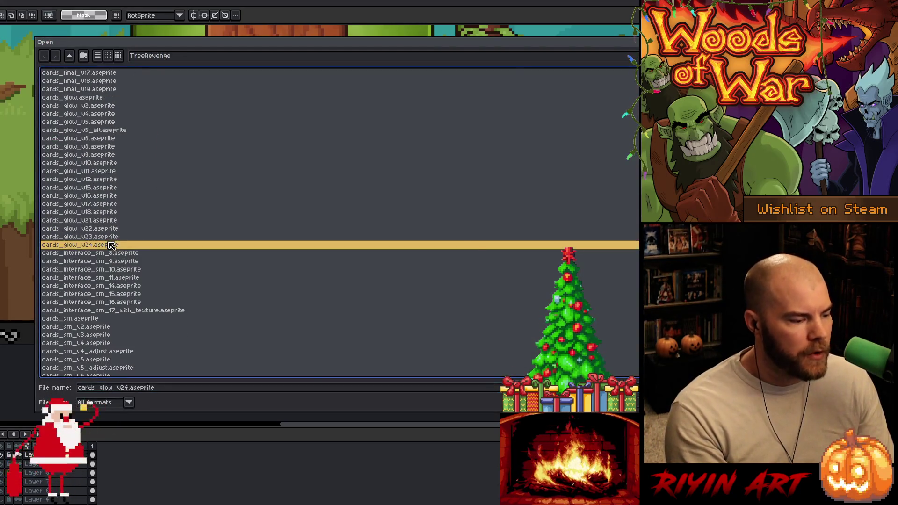
double_click(110, 245)
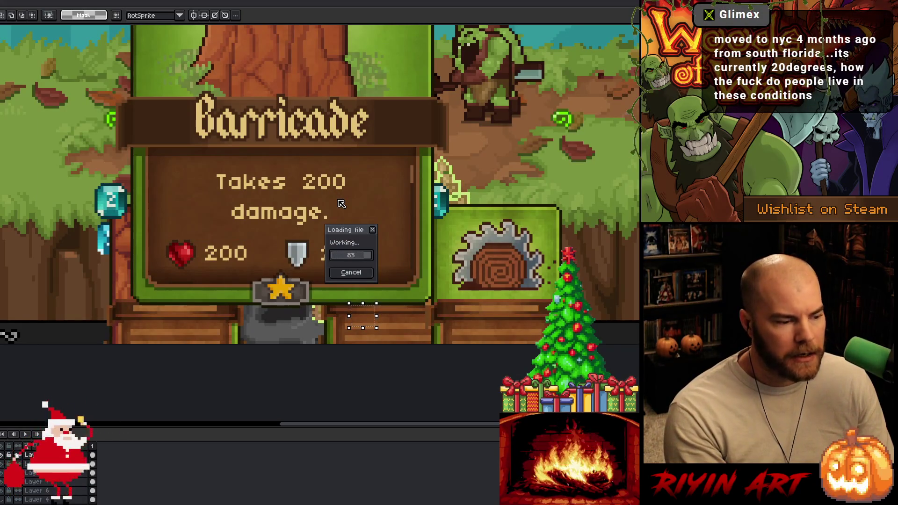
scroll(302, 181, "up", 5)
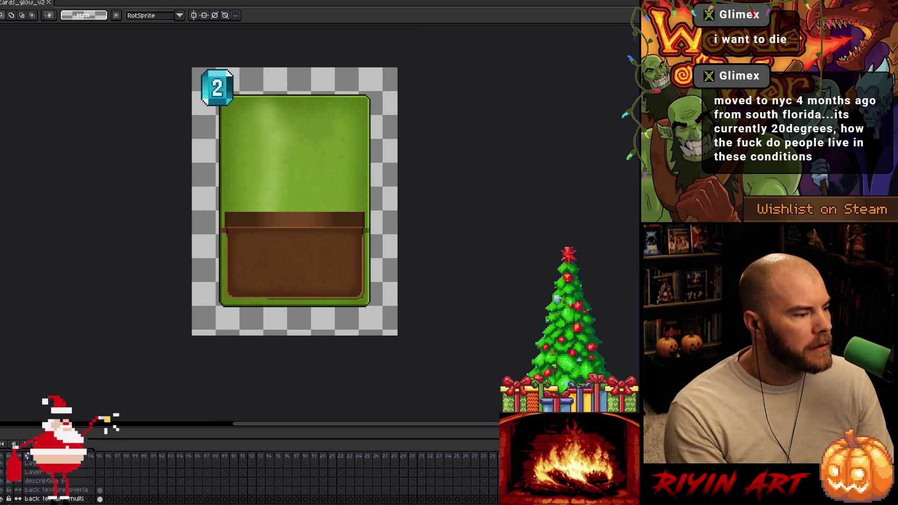
key("ctrl+shift+s")
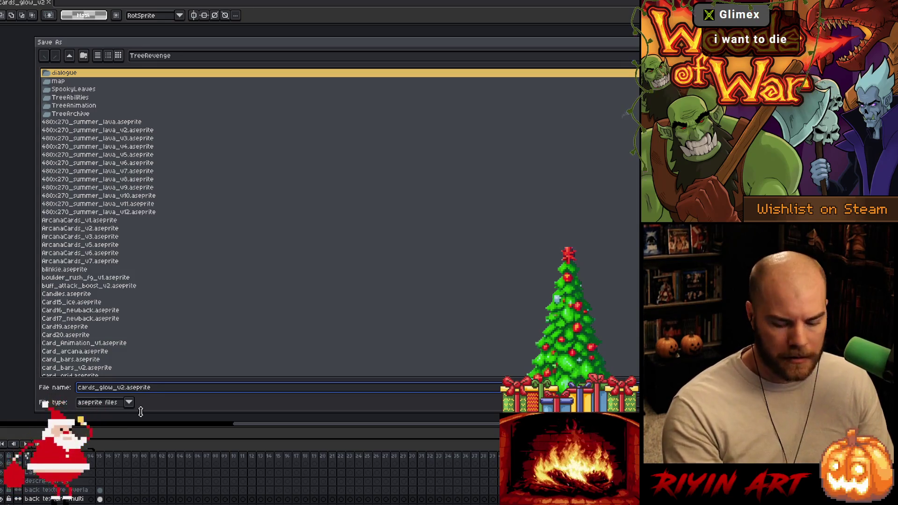
- Accept the suggested new file name to save the copy
key("Return")
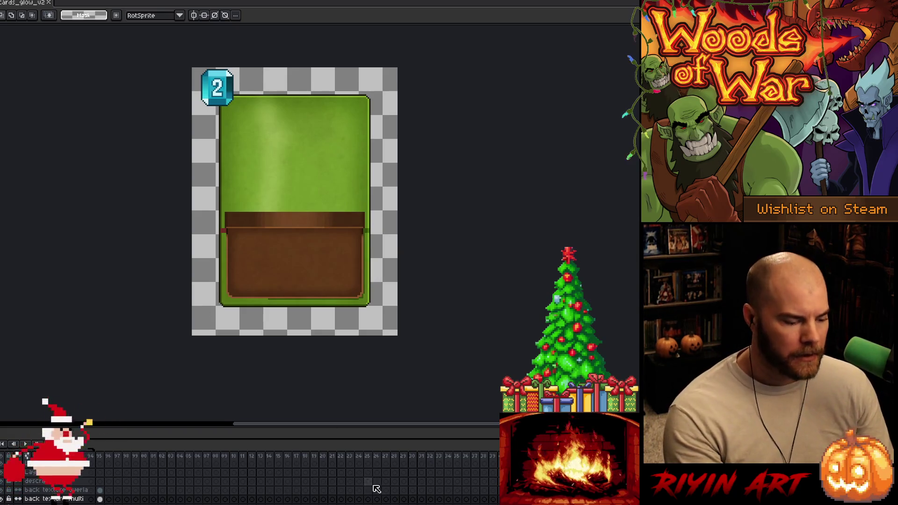
- Enlarge the timeline and browse frame ranges, including the wooden card-back frame
scroll(134, 444, "left", 10)
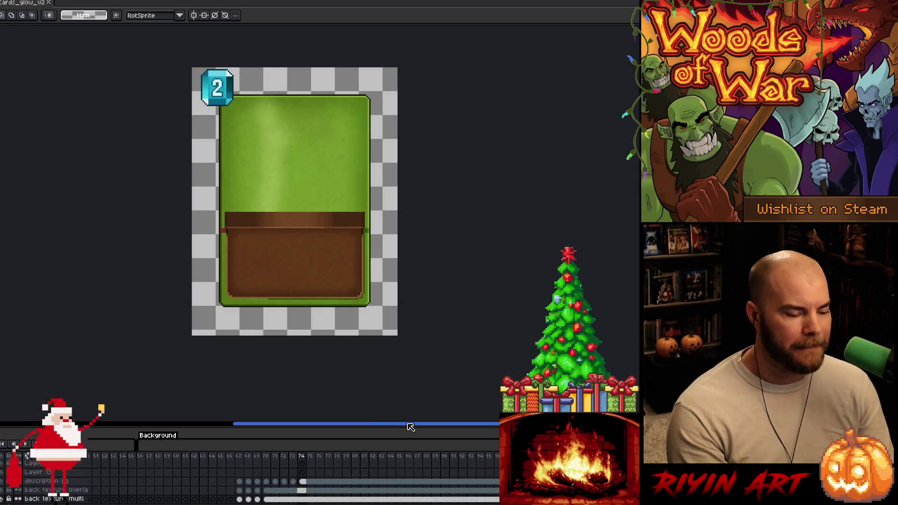
left_click_drag(361, 429, 361, 358)
mouse_move(292, 390)
left_mouse_down()
mouse_move(214, 391)
mouse_move(496, 391)
mouse_move(418, 412)
mouse_move(229, 409)
mouse_move(237, 386)
left_mouse_up()
scroll(294, 439, "right", 5)
scroll(295, 440, "left", 5)
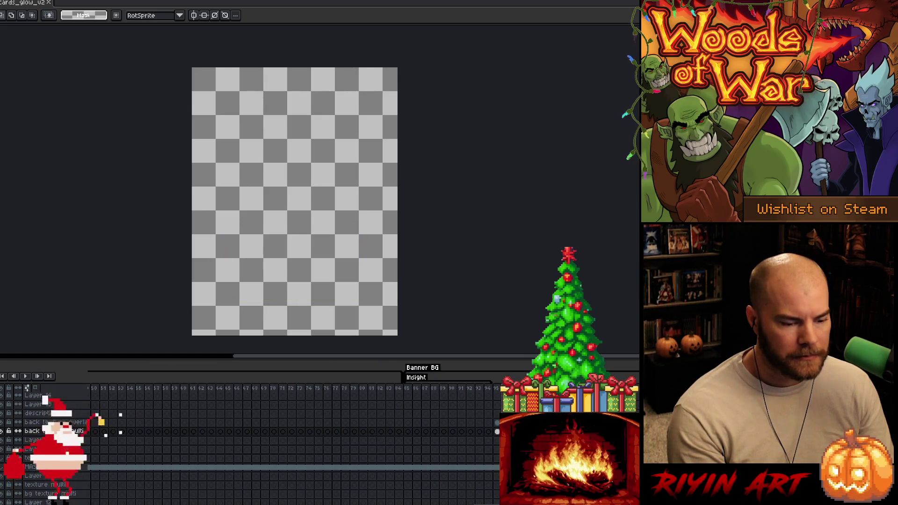
left_click(497, 390)
scroll(448, 389, "right", 5)
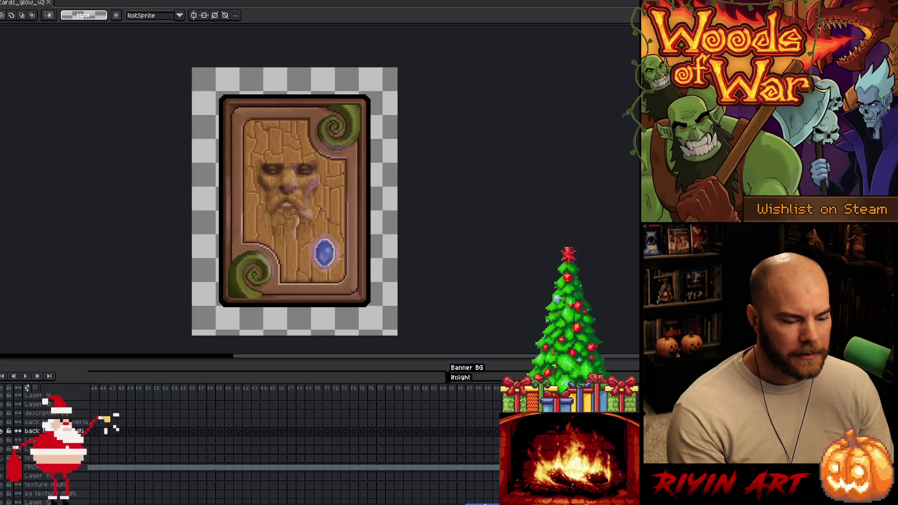
left_click_drag(447, 390, 350, 396)
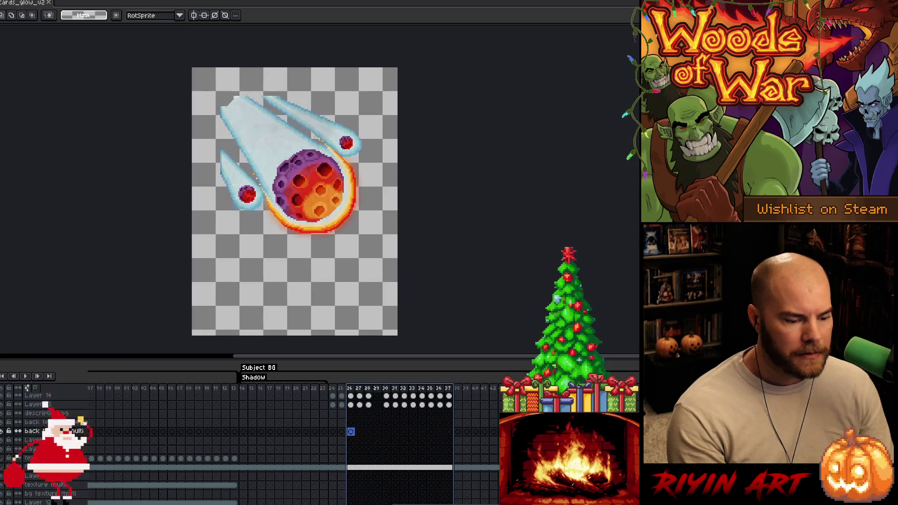
scroll(295, 420, "right", 10)
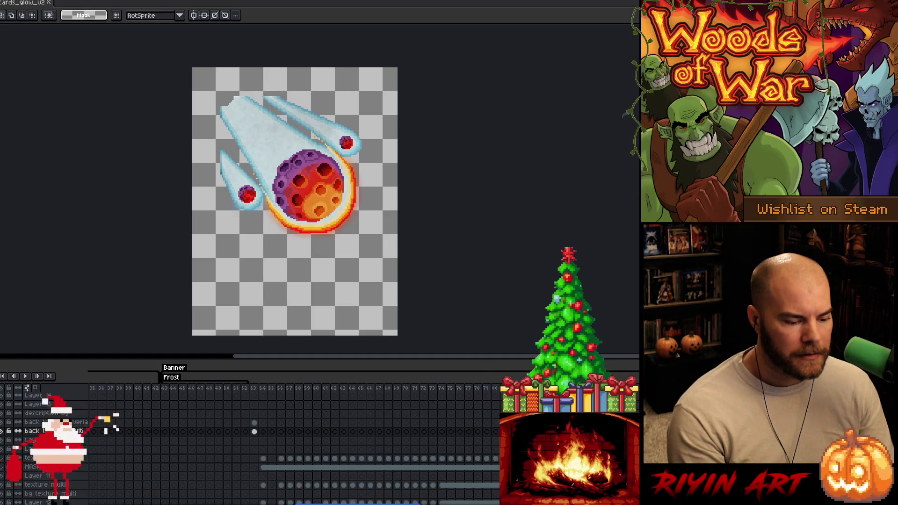
scroll(309, 426, "left", 10)
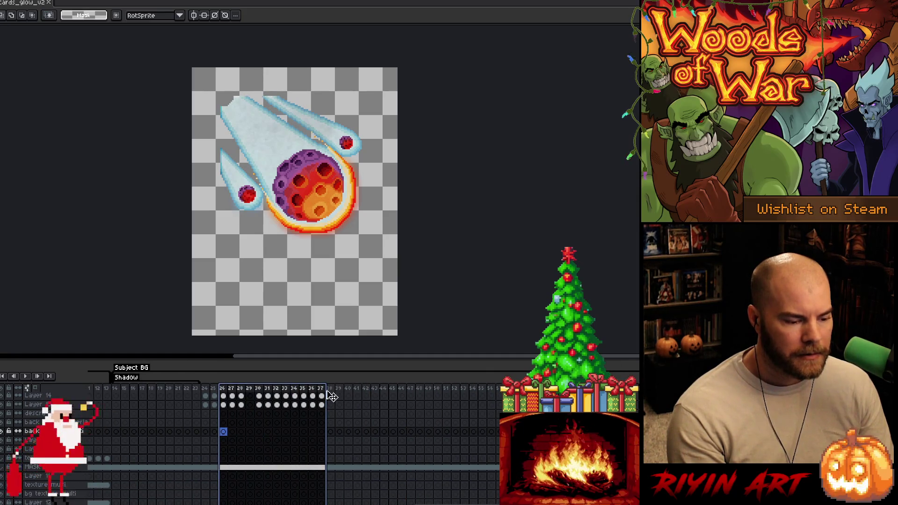
- Compare the art on frames 36, 37 and 38, ending on the elf at frame 38
left_click(330, 390)
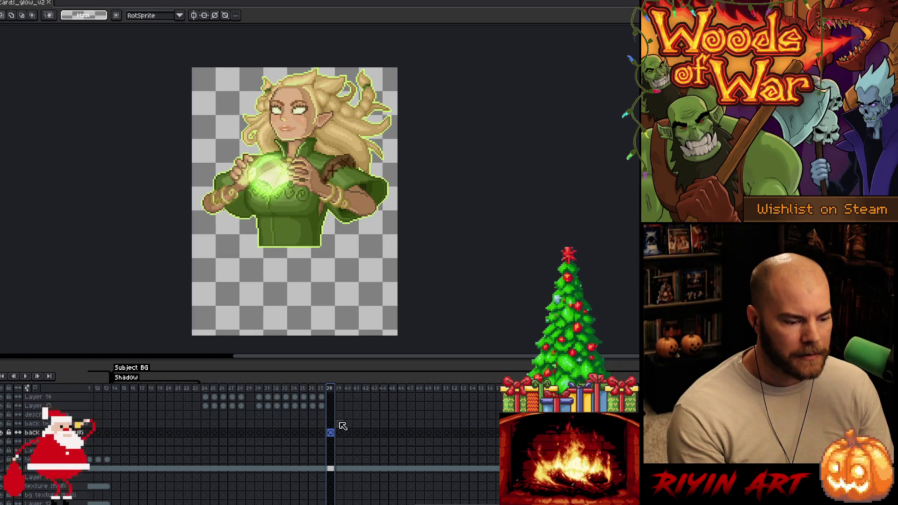
scroll(342, 426, "down", 4)
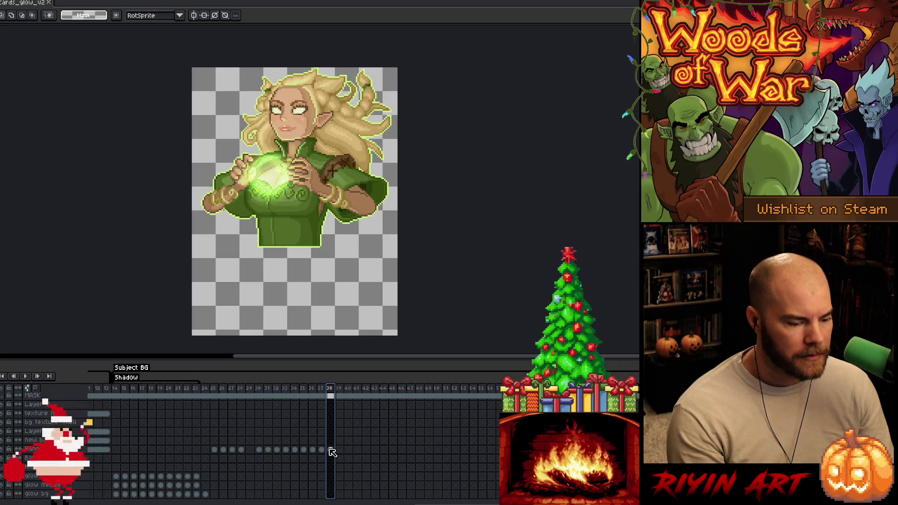
left_click(322, 451)
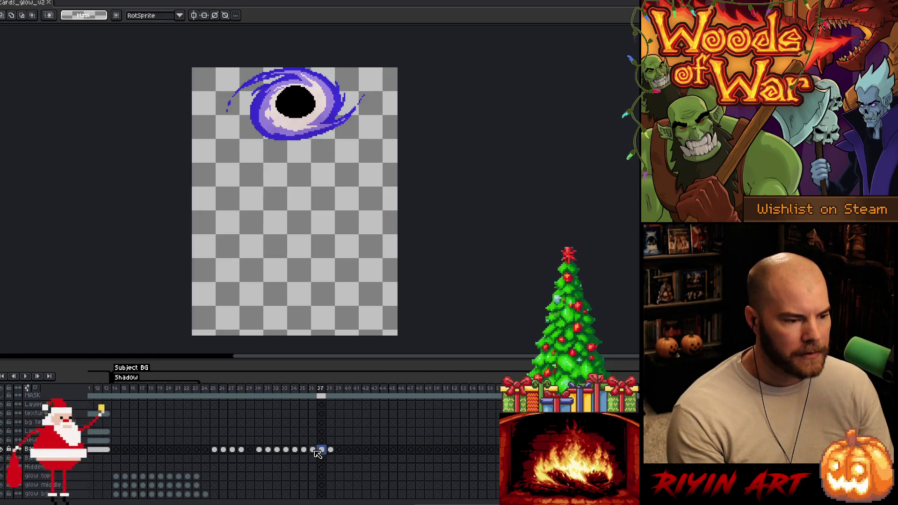
left_click(314, 450)
left_click(323, 451)
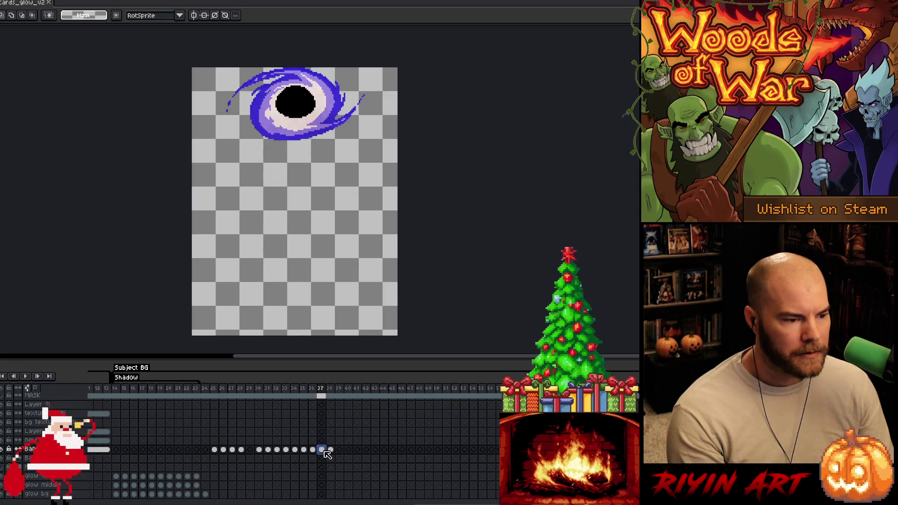
left_click(330, 450)
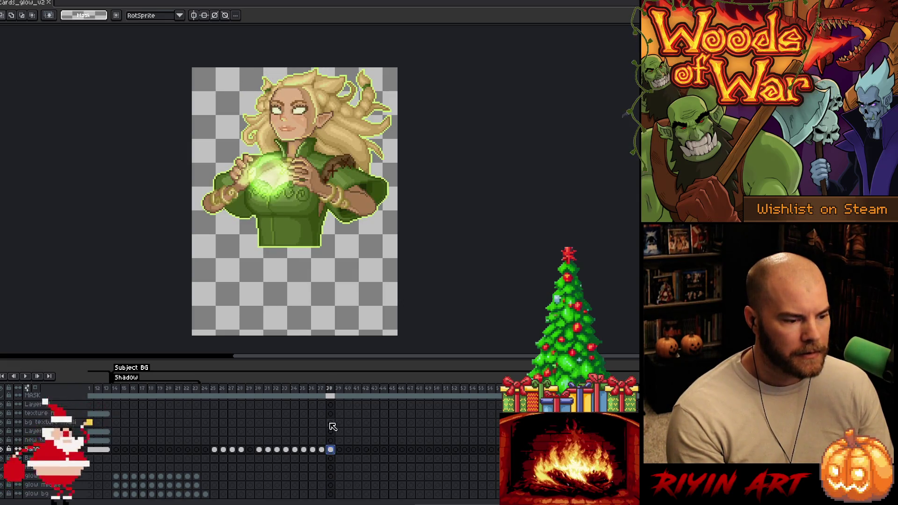
scroll(332, 427, "left", 3)
scroll(333, 427, "right", 10)
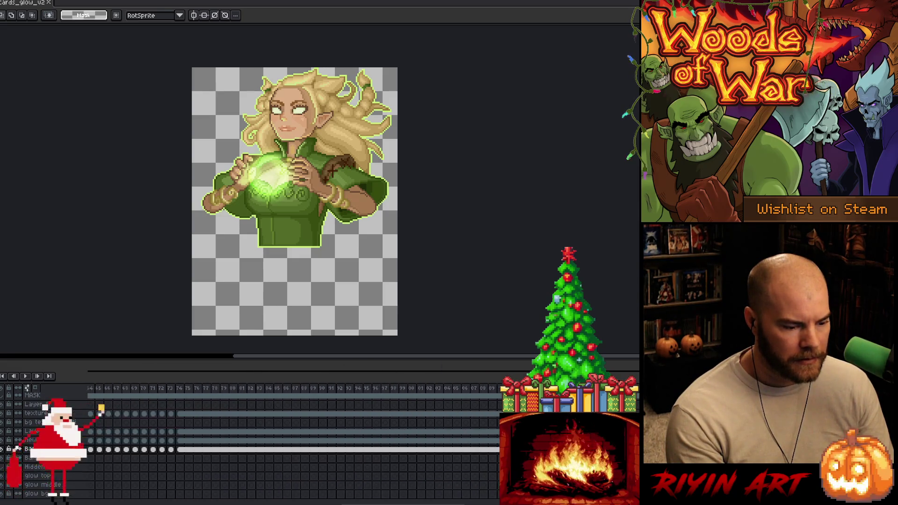
scroll(332, 427, "left", 4)
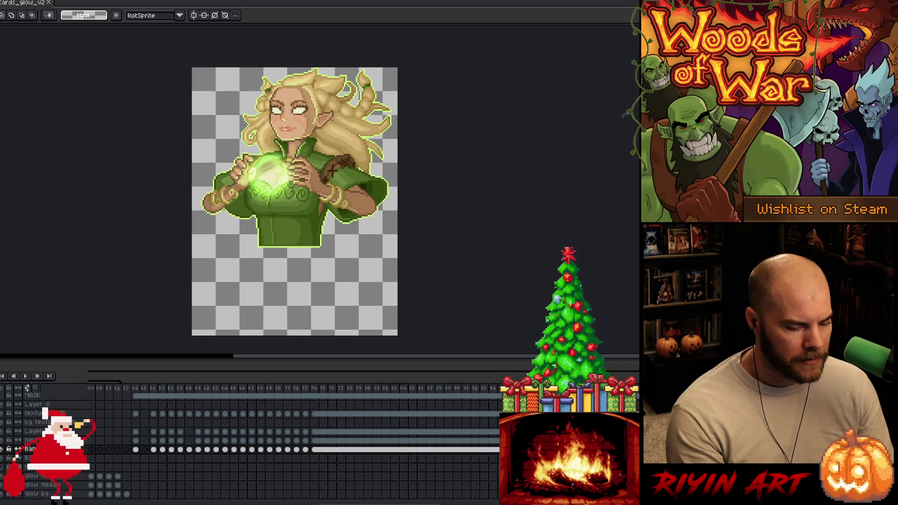
scroll(327, 421, "left", 2)
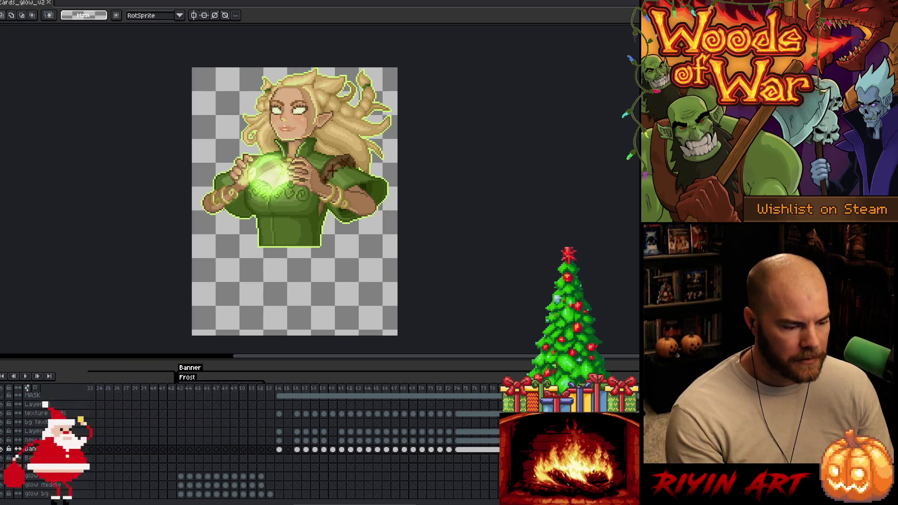
- Select frames 61–62 and the whole frame content, then return to the elf at frame 38
left_click(342, 394)
left_click_drag(342, 395, 350, 395)
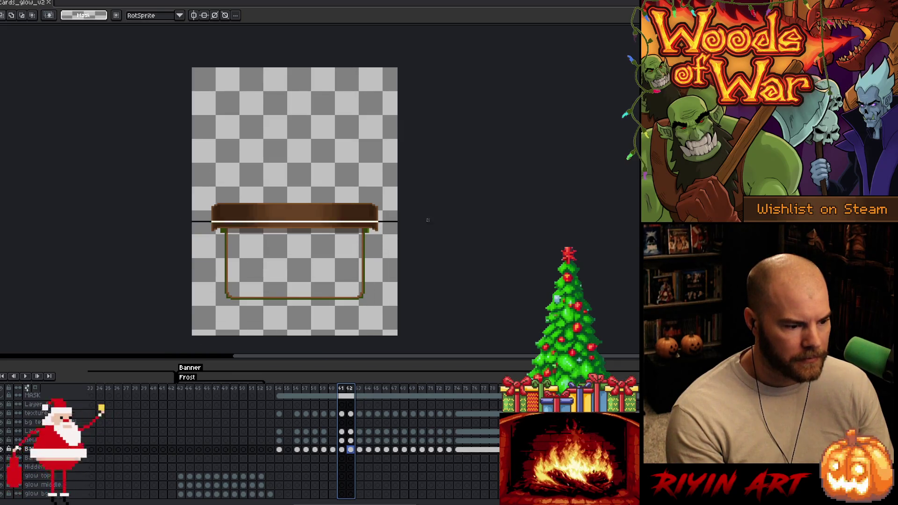
key("ctrl+a")
scroll(372, 389, "left", 5)
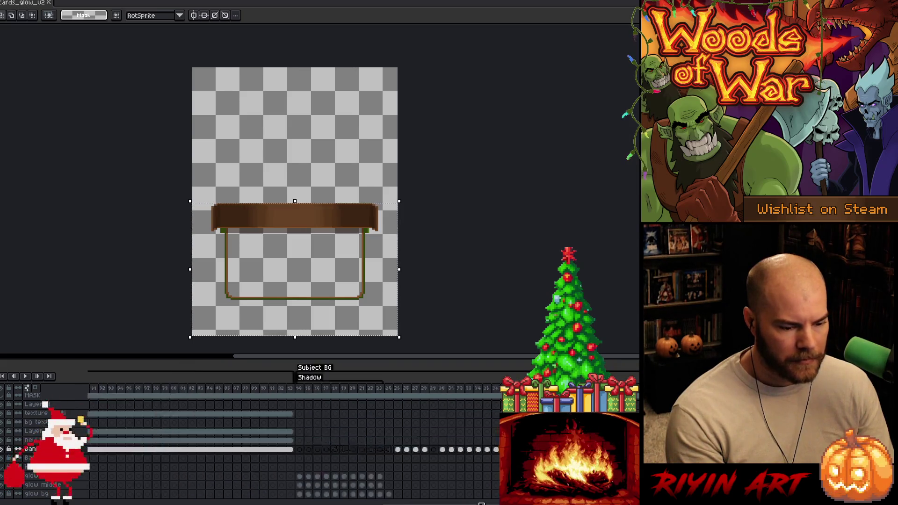
left_click(372, 389)
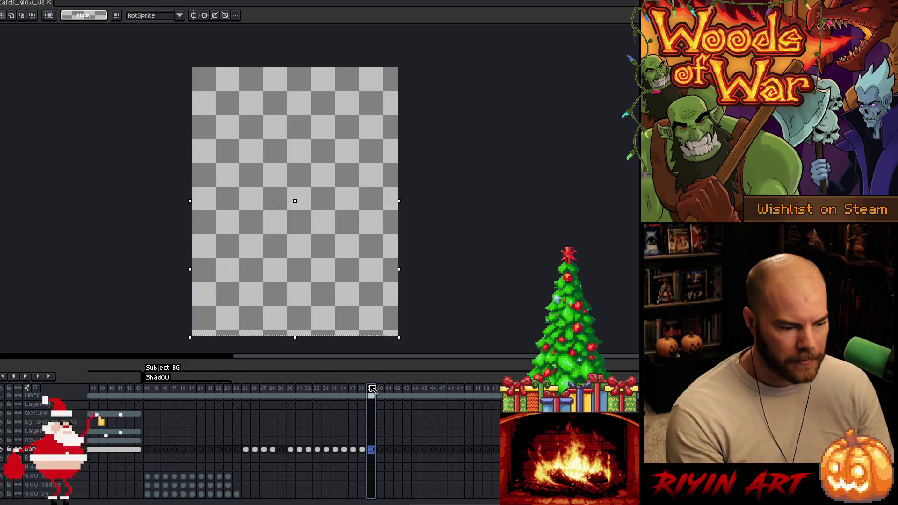
left_click(366, 390)
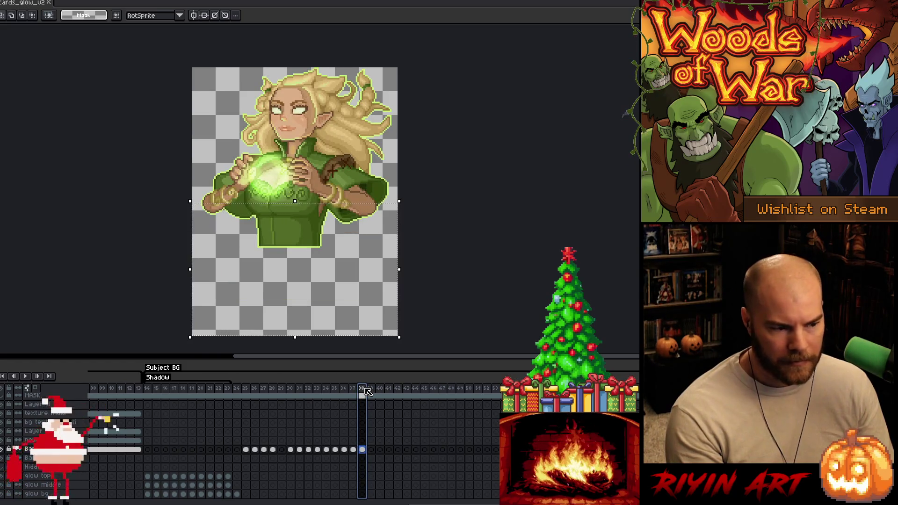
scroll(366, 393, "up", 2)
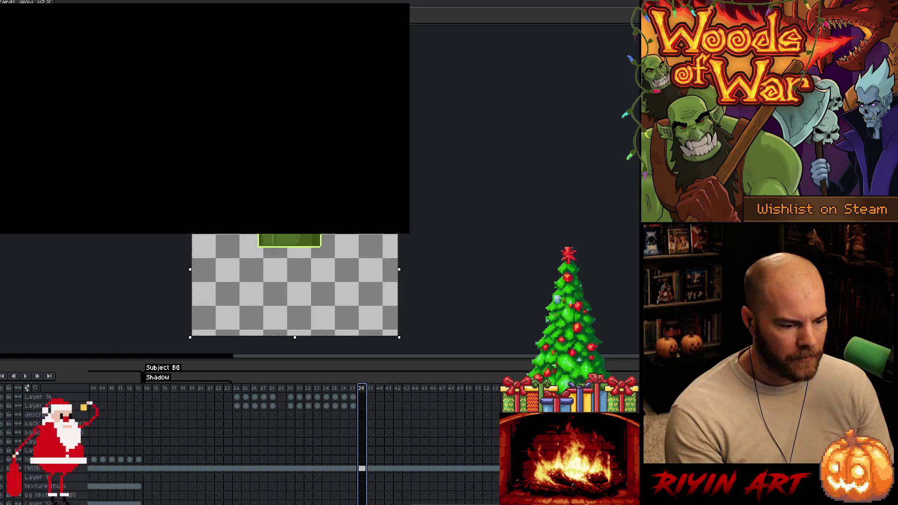
- Select the Banner layer at frame 38 and re-export the card sprite sheet with Ctrl+S
scroll(366, 421, "down", 3)
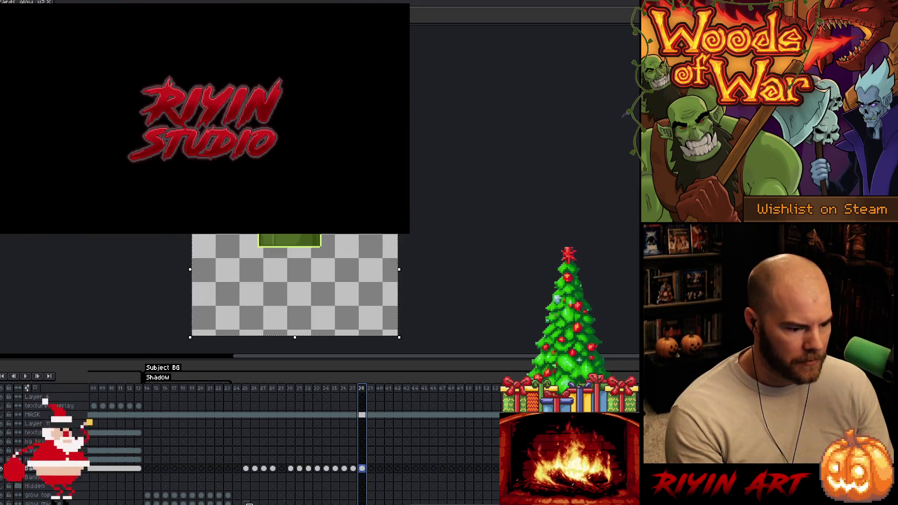
left_click(362, 477)
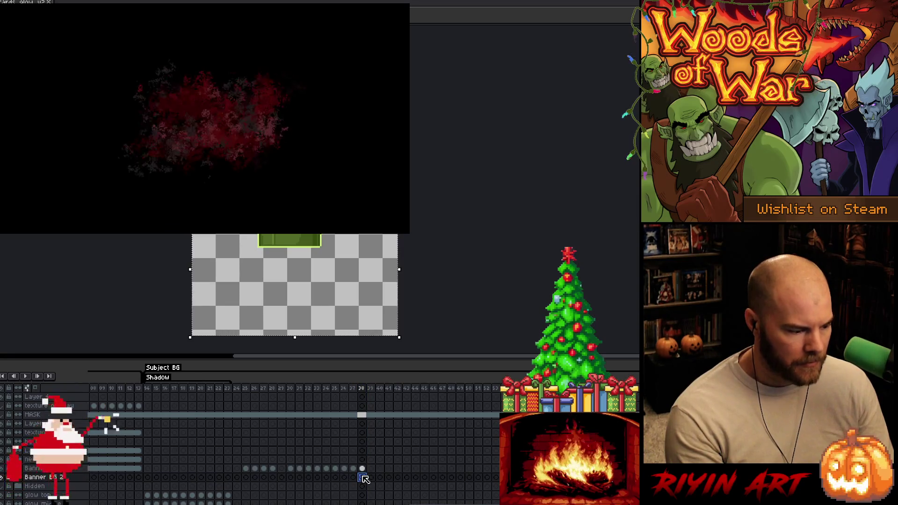
left_click(57, 478)
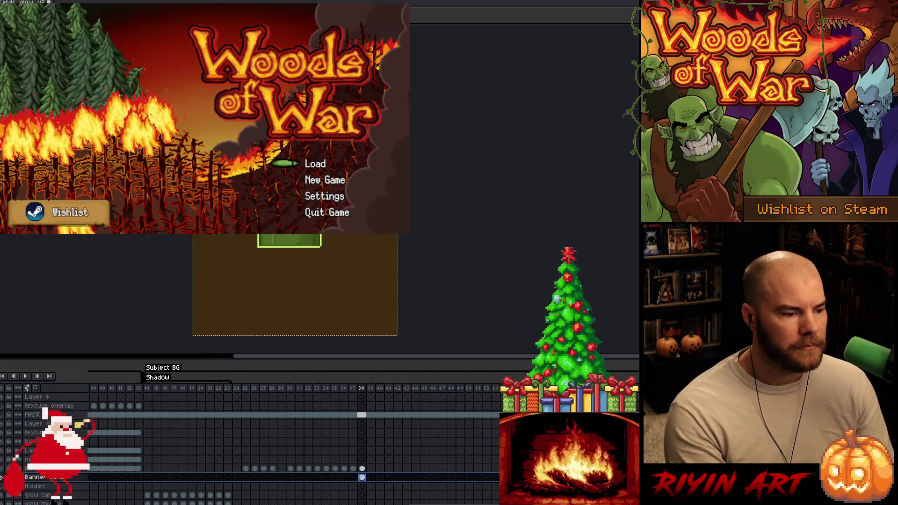
key("ctrl")
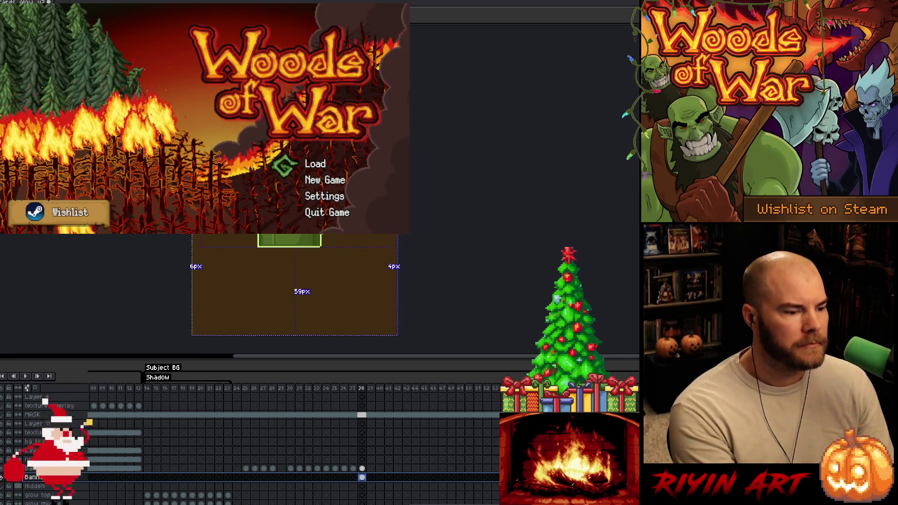
key("ctrl+s")
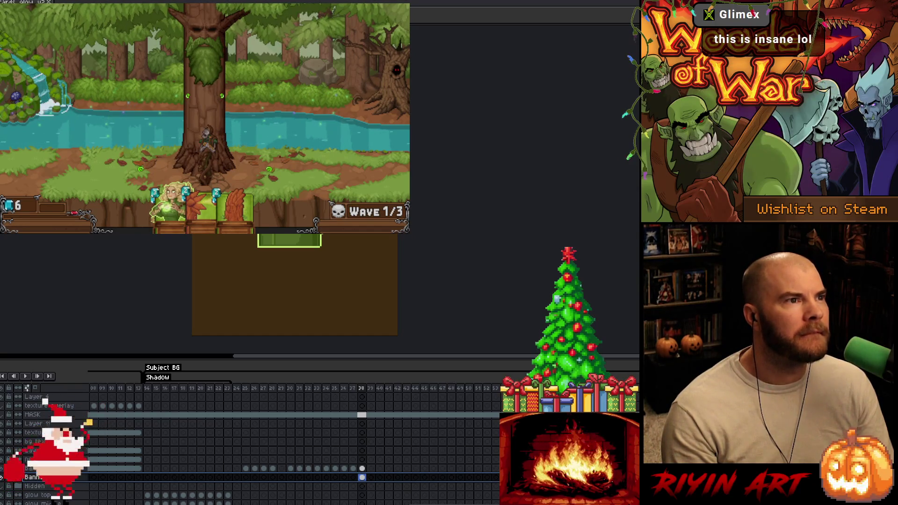
- Recentre the view on the elf art and select its layer at frame 38
key("i")
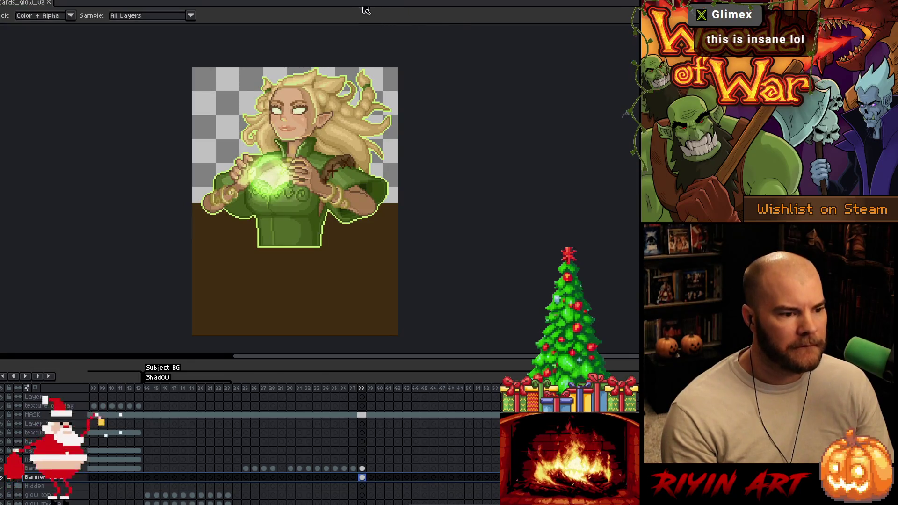
scroll(353, 136, "up", 1)
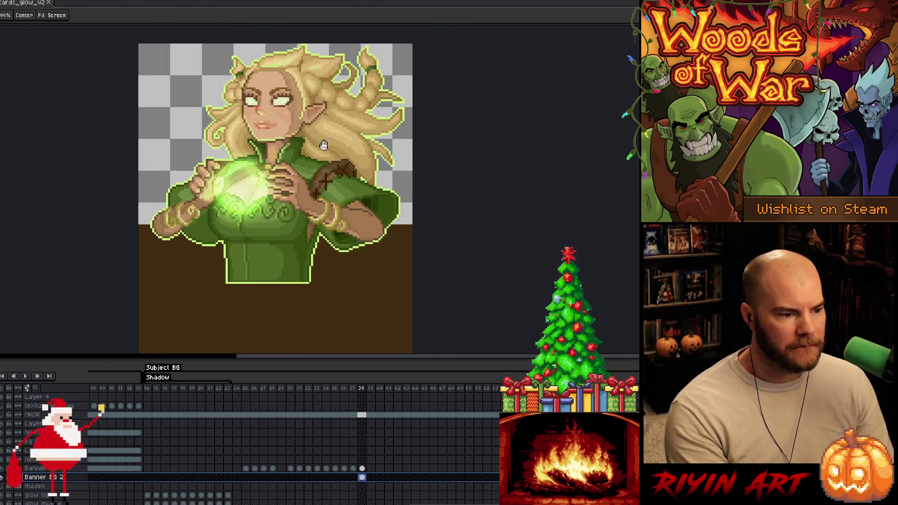
left_click_drag(337, 147, 322, 193)
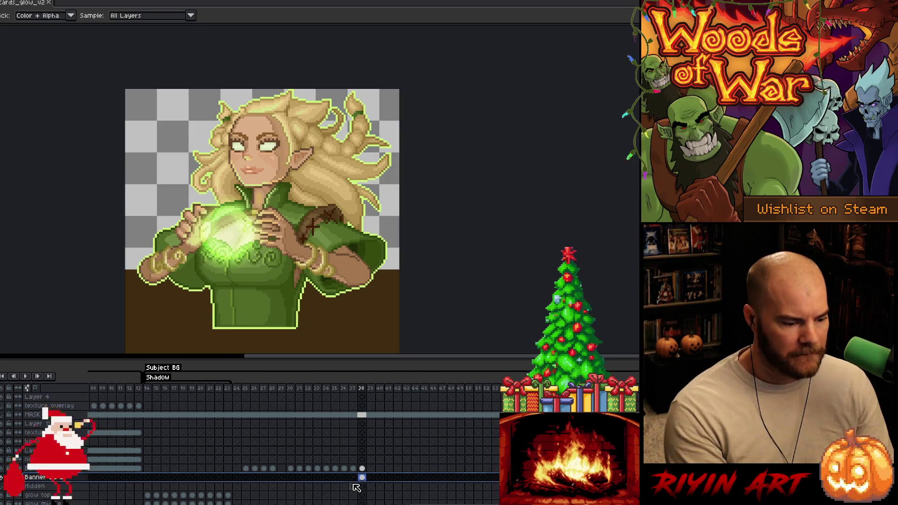
left_click(363, 468)
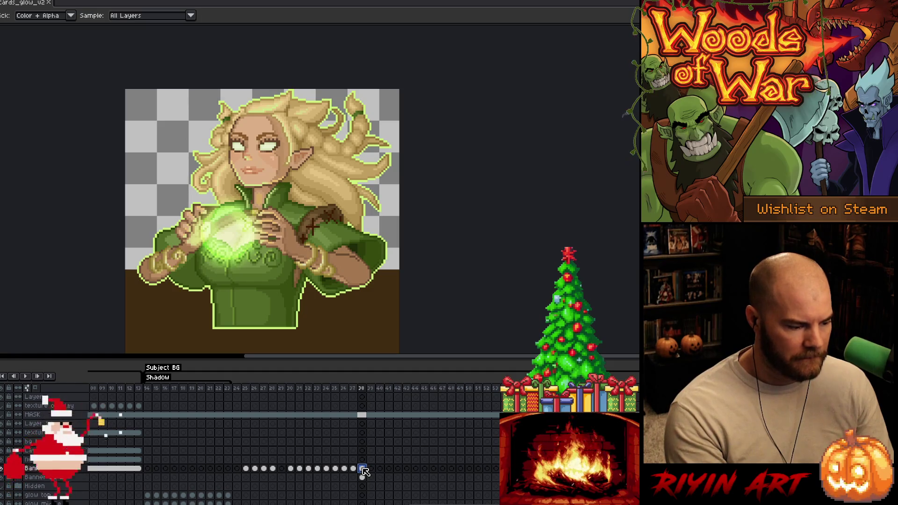
- Rescale the elf art with RotSprite, move it higher on the card, and nudge it left
key("ctrl+t")
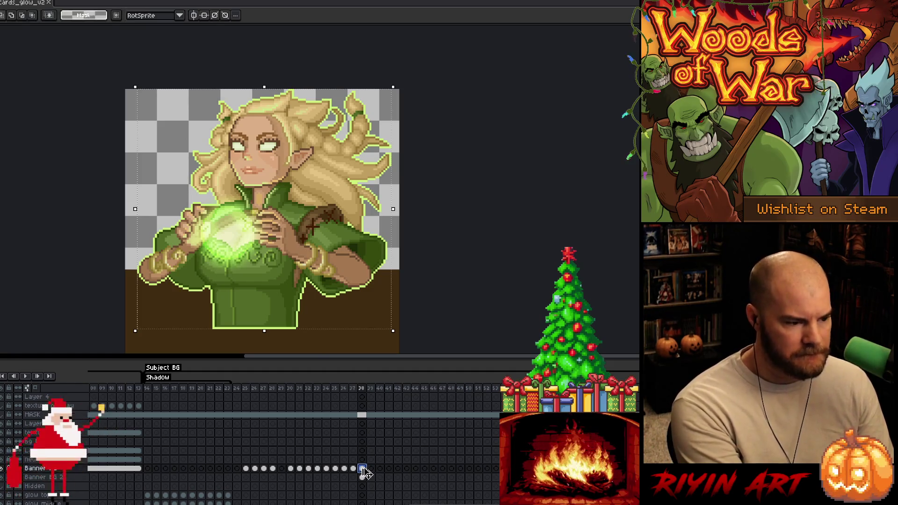
left_click(175, 17)
left_click(174, 17)
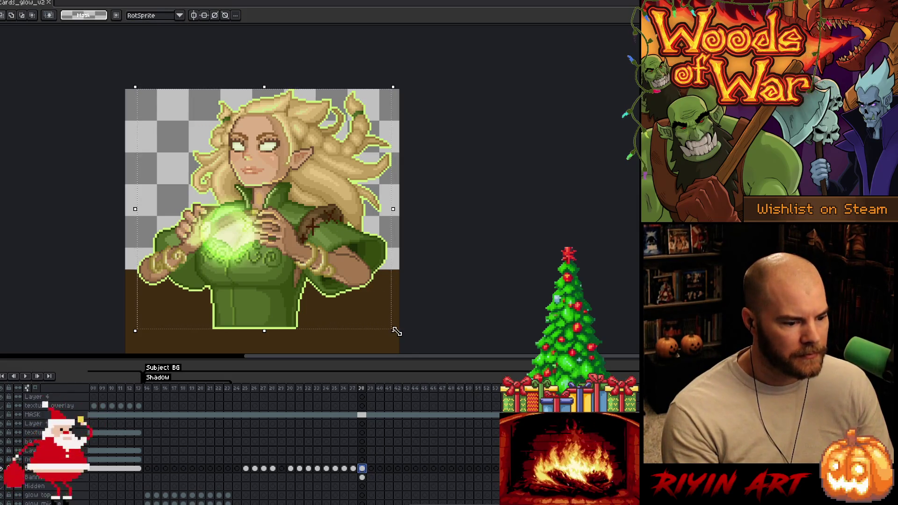
left_click_drag(395, 333, 366, 305)
left_click_drag(242, 227, 239, 211)
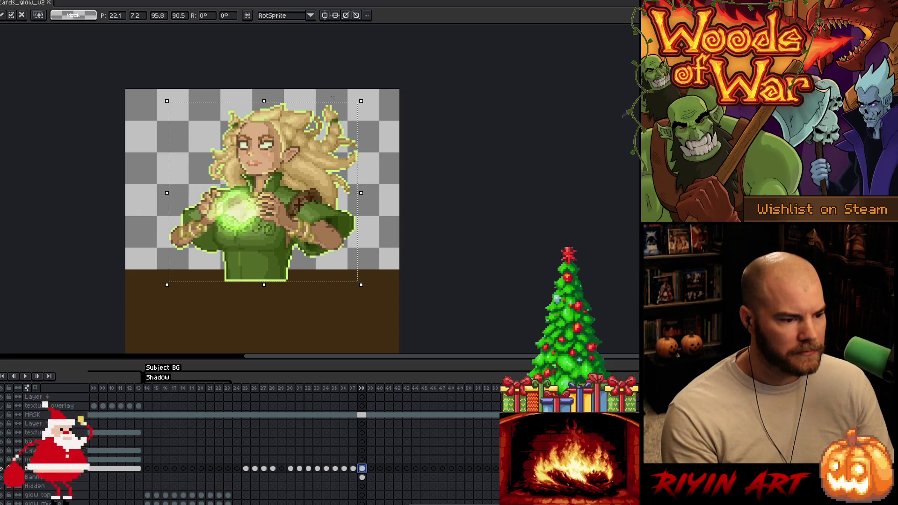
left_click_drag(361, 101, 383, 95)
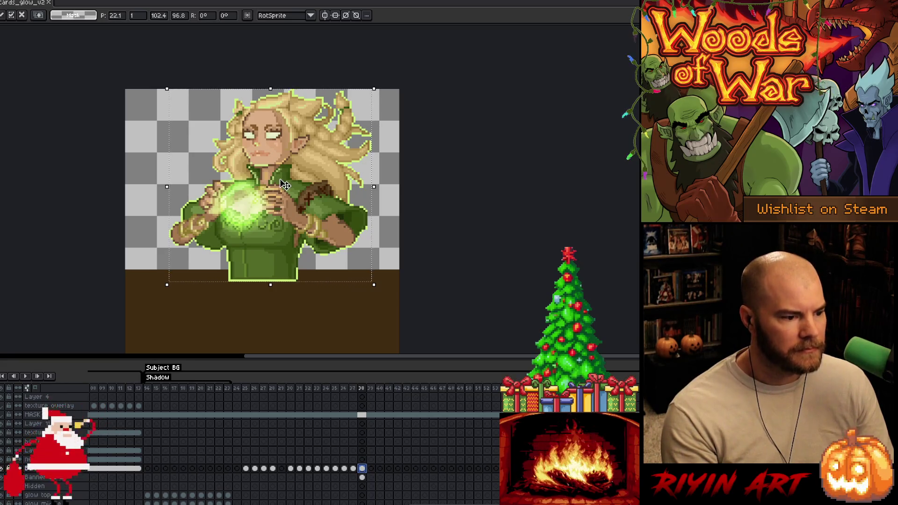
key("Left")
key("Left")
key("Left")
key("Left")
key("Left")
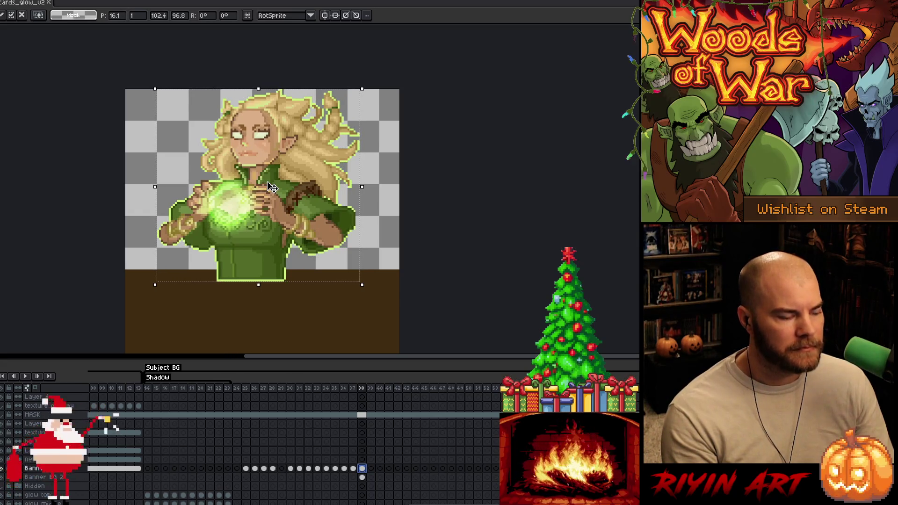
key("Return")
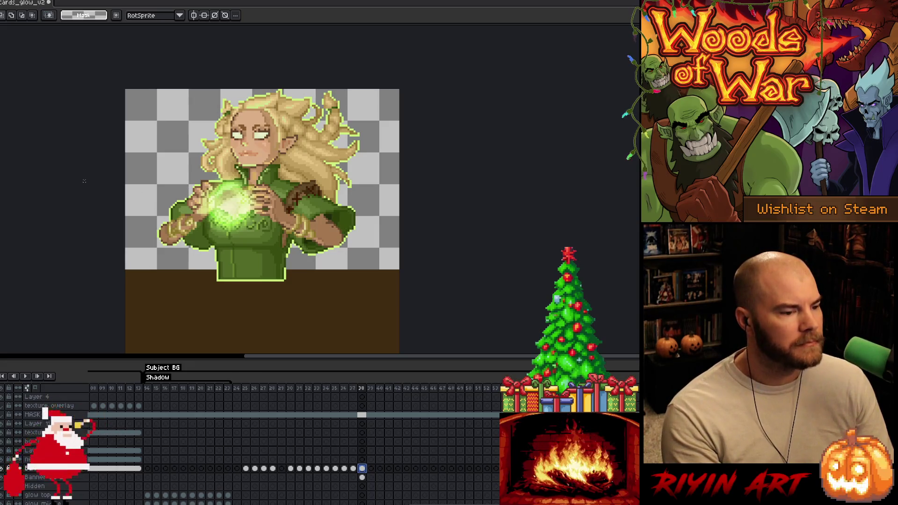
- Centre the elf art horizontally with Edit > Center > Center X, then select the Banner layer
key("alt+e")
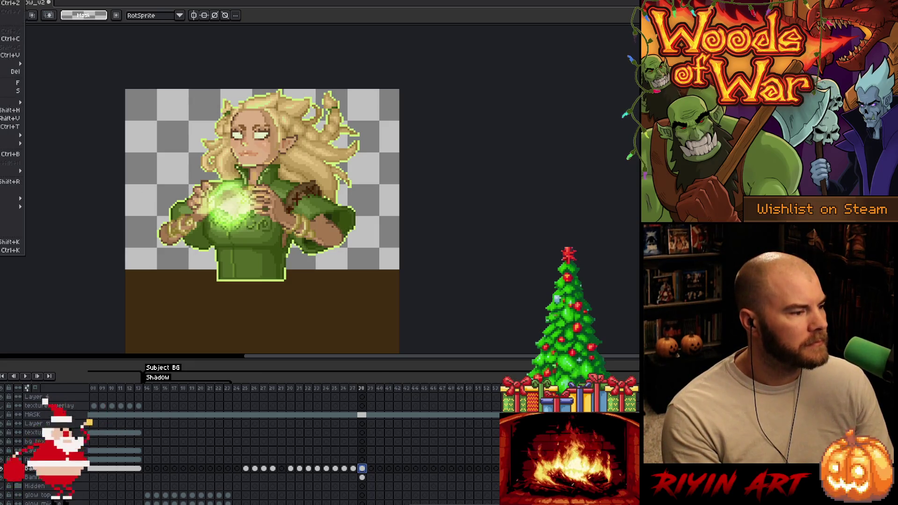
mouse_move(13, 142)
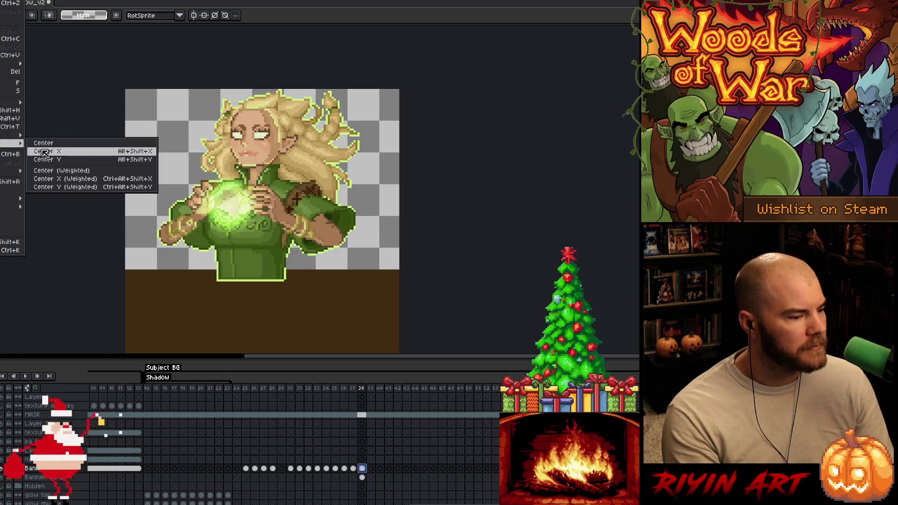
left_click(48, 152)
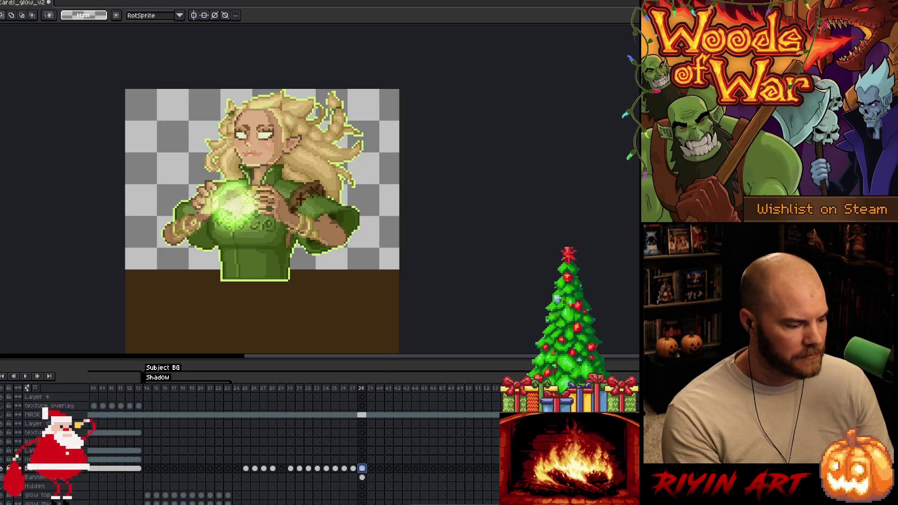
left_click(363, 477)
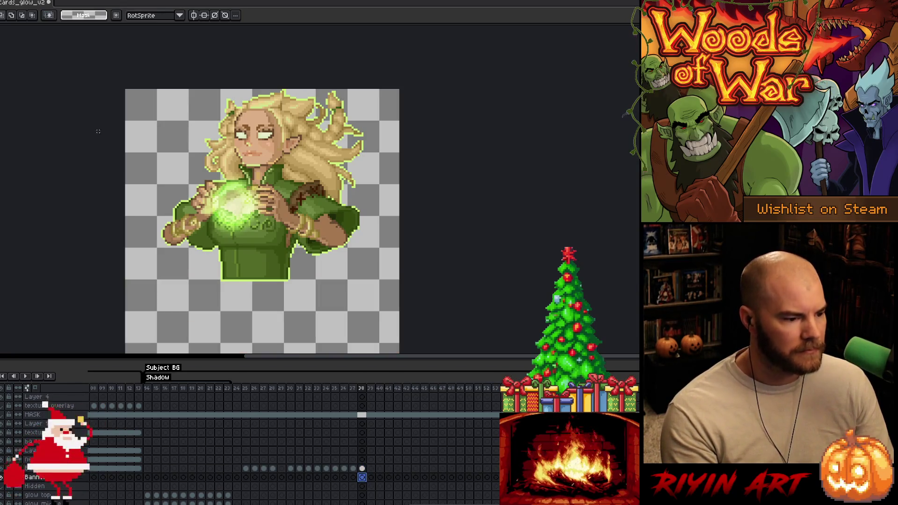
key("ctrl+e")
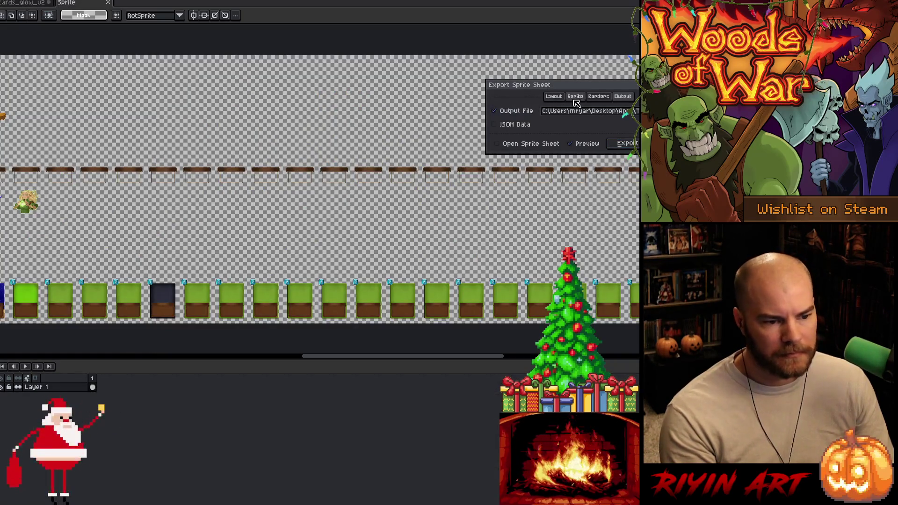
- Export the card sprite sheet and overwrite the existing Cards.png
mouse_move(657, 98)
left_mouse_down()
mouse_move(304, 122)
mouse_move(238, 113)
mouse_move(248, 115)
left_mouse_up()
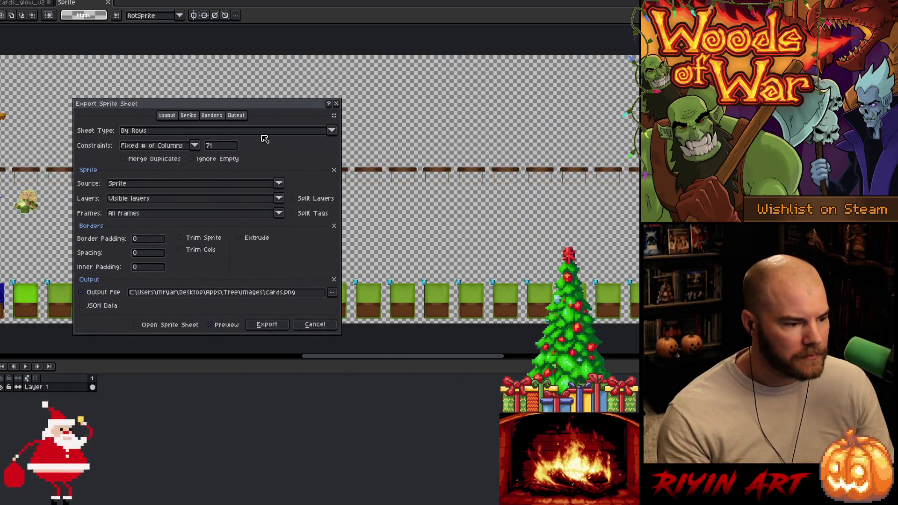
left_click(273, 325)
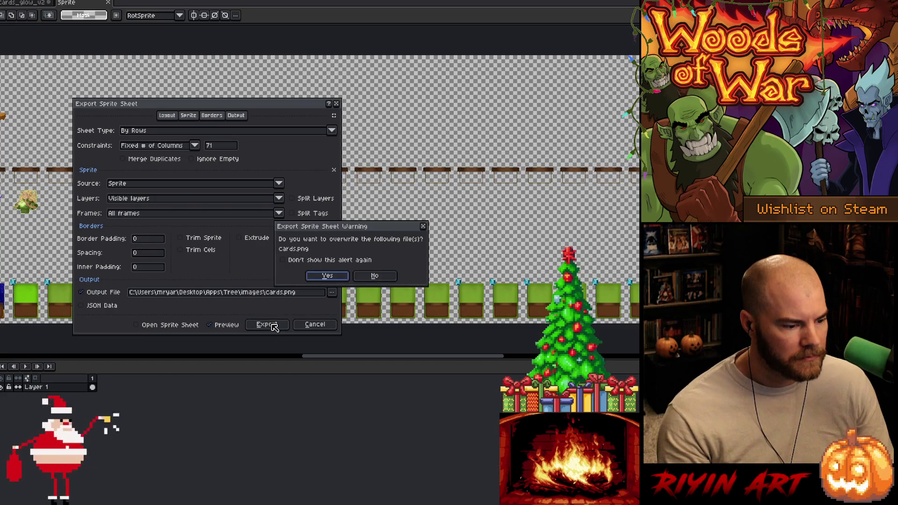
left_click(327, 275)
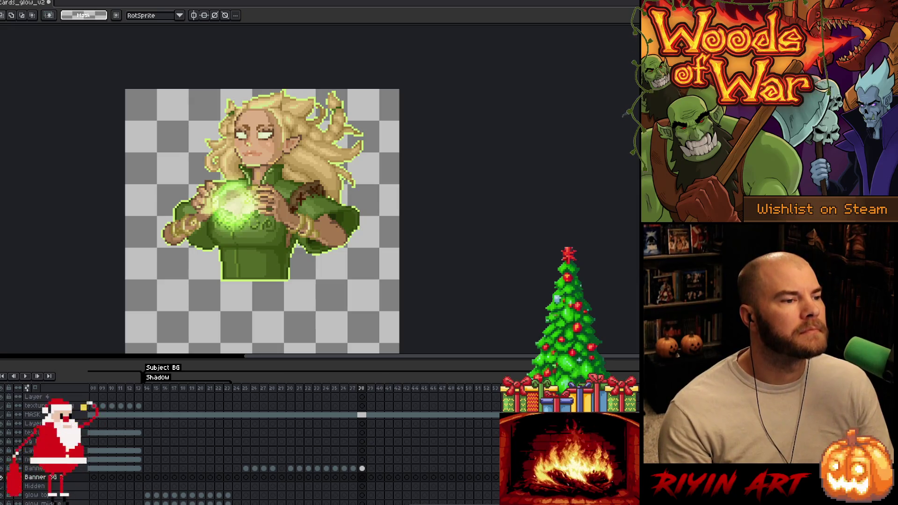
key("alt+Tab")
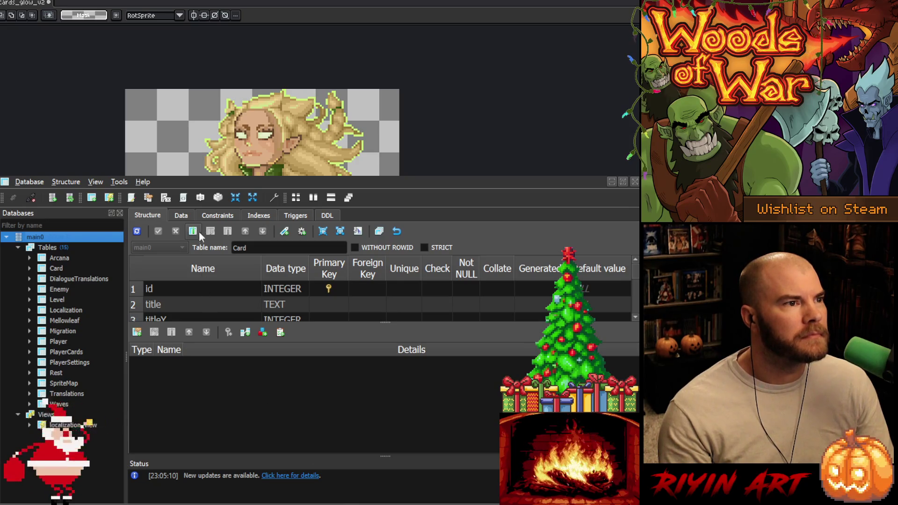
- In the Card table data, change row 27's cardImageOffsetY from -17 to 0
left_click(180, 215)
scroll(276, 435, "down", 1)
left_click_drag(167, 445, 210, 446)
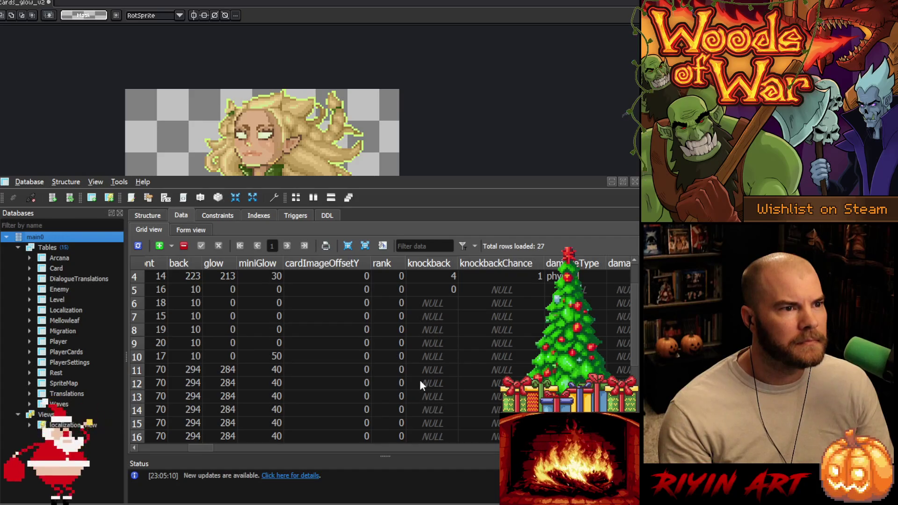
scroll(348, 374, "down", 4)
left_click(355, 437)
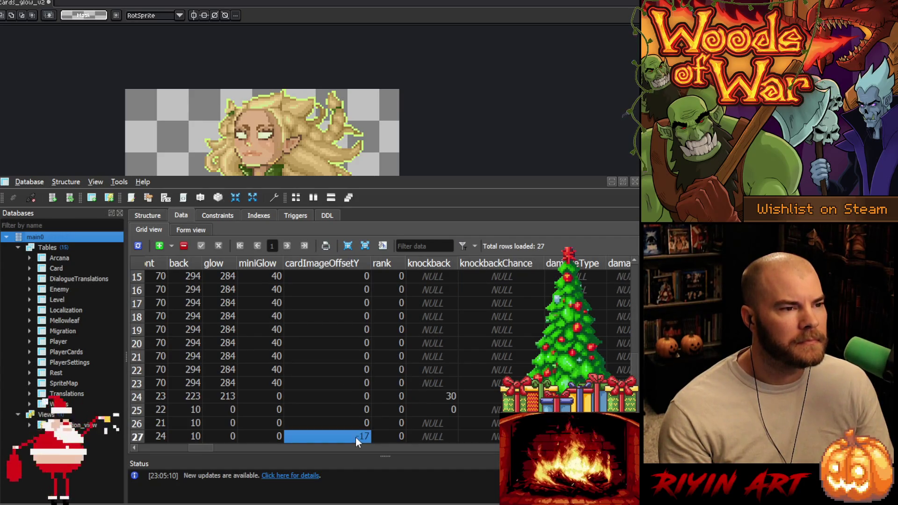
type("0")
key("Return")
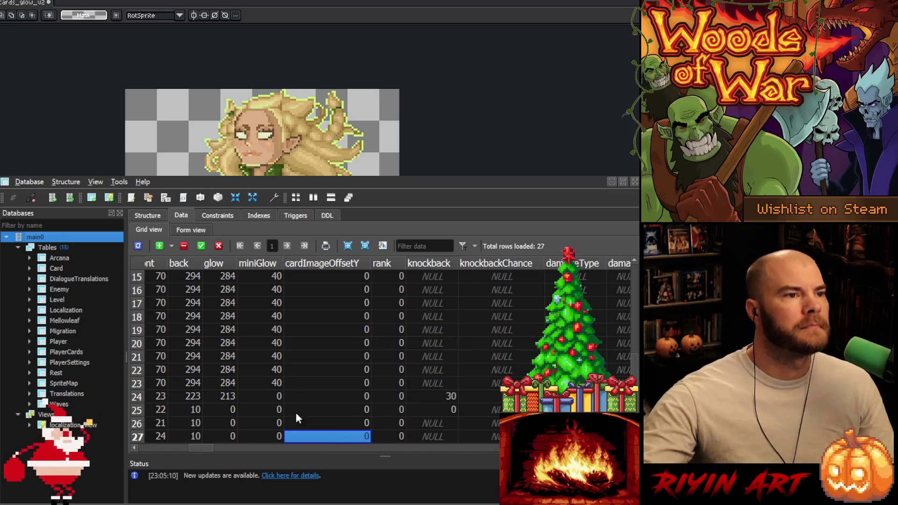
- Commit the database change, close SQLiteStudio, and save the Aseprite artwork
left_click(202, 246)
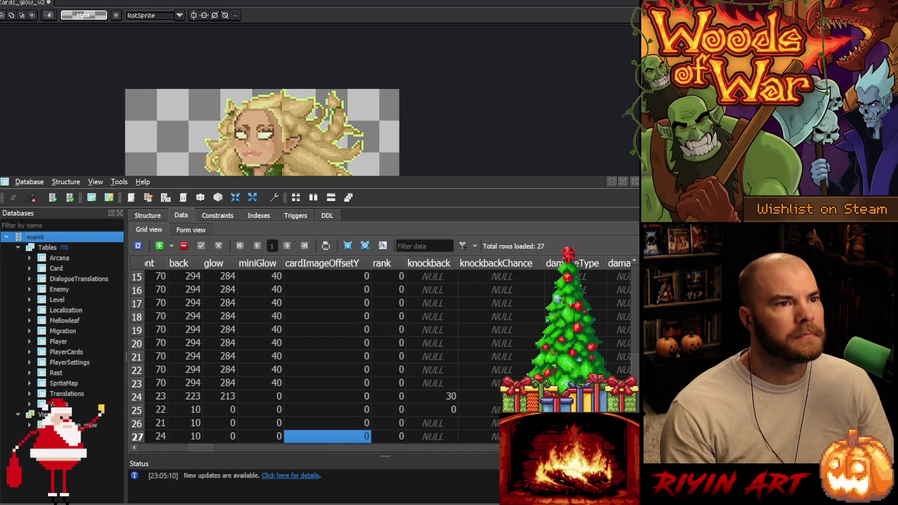
left_click(634, 181)
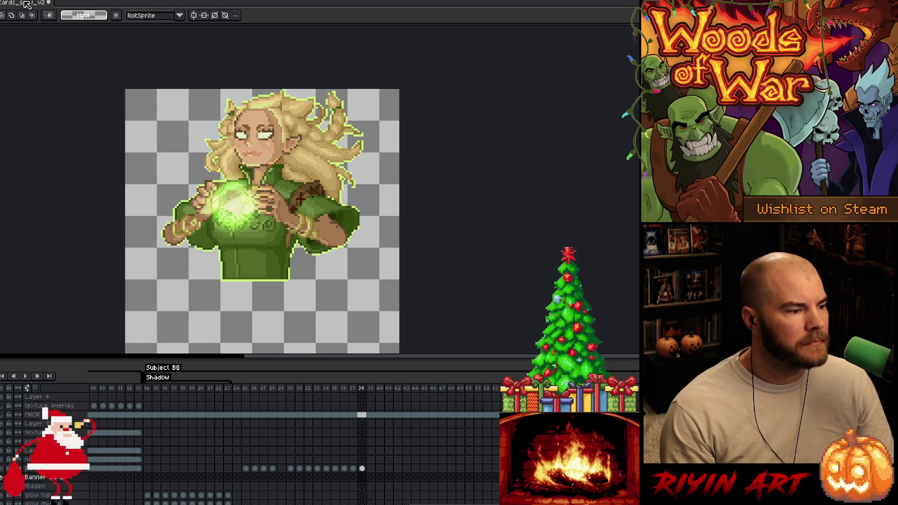
key("ctrl+s")
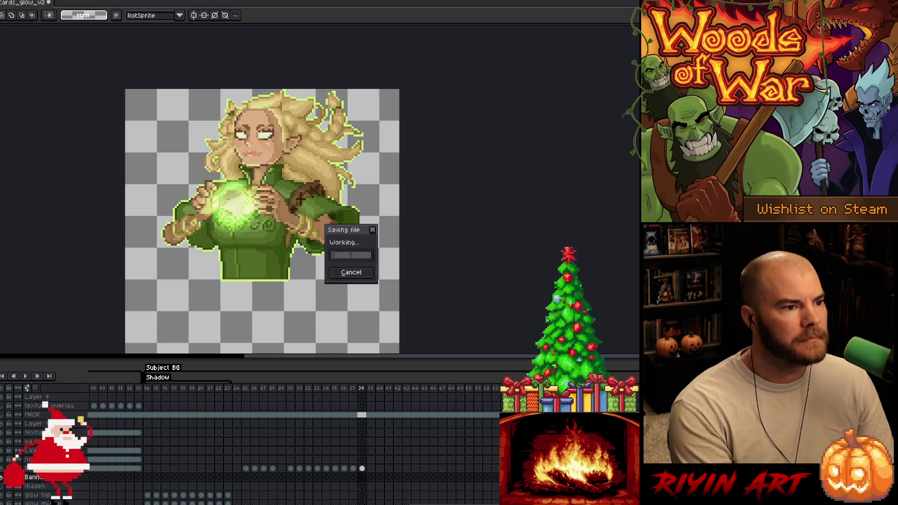
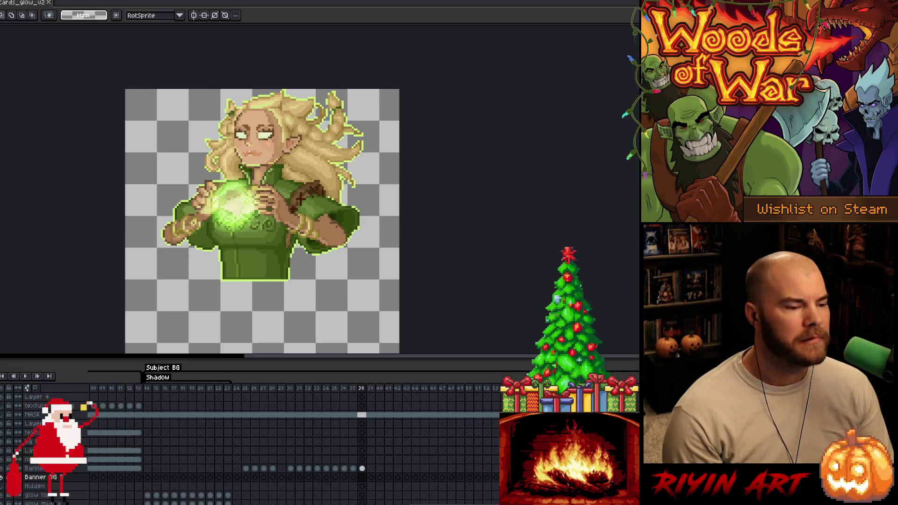
- Reframe the portrait and fill the Banner BG layer's bottom area with a brown band at frame 38
scroll(187, 140, "up", 1)
scroll(187, 140, "down", 1)
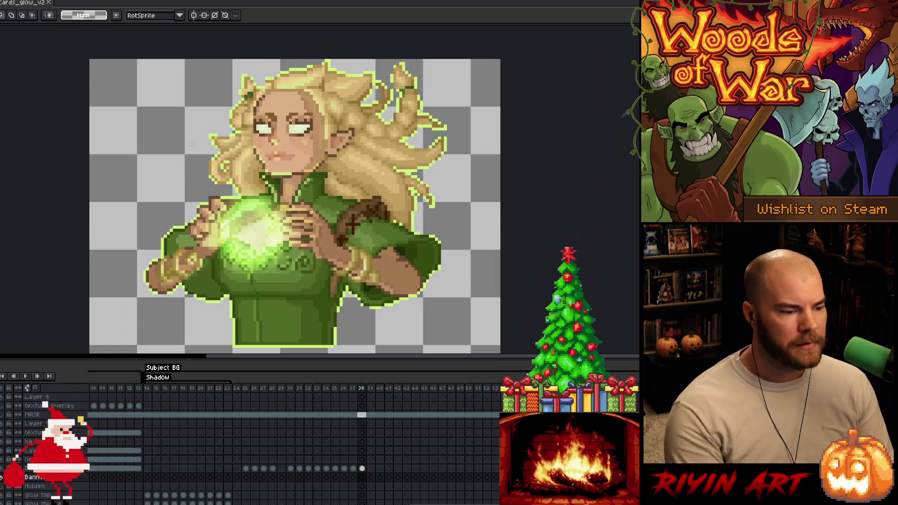
mouse_move(314, 206)
left_mouse_down()
mouse_move(364, 209)
mouse_move(332, 202)
left_mouse_up()
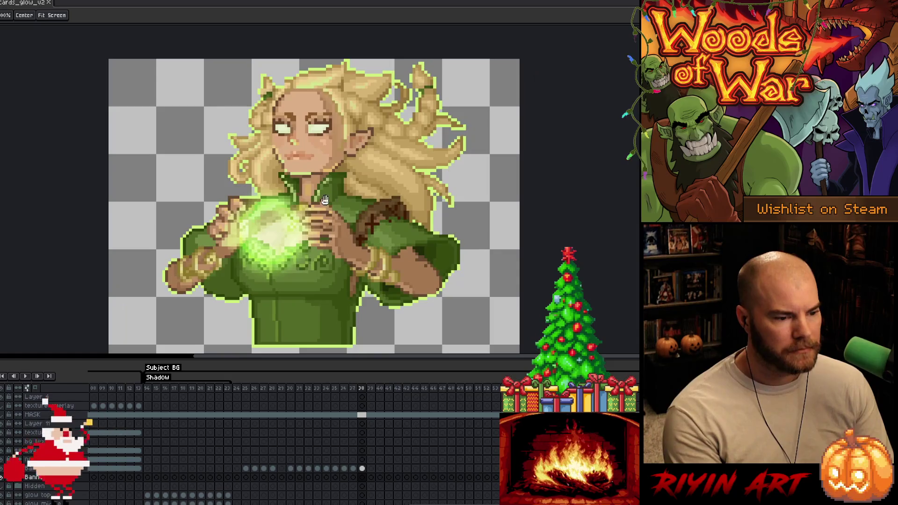
scroll(291, 194, "down", 1)
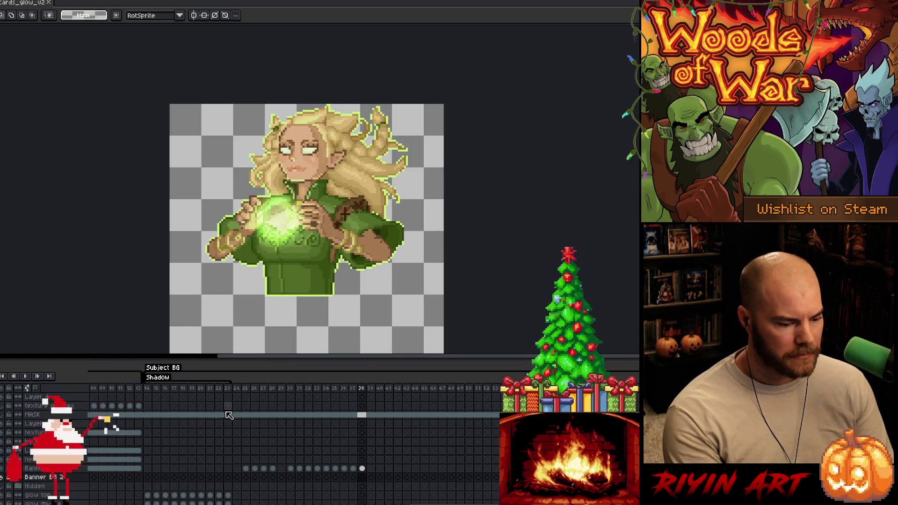
key("ctrl+z")
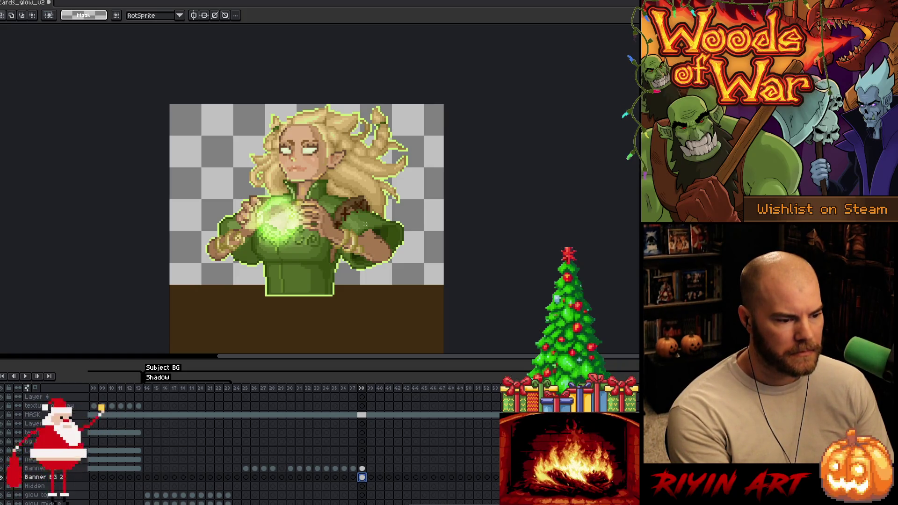
scroll(364, 225, "up", 1)
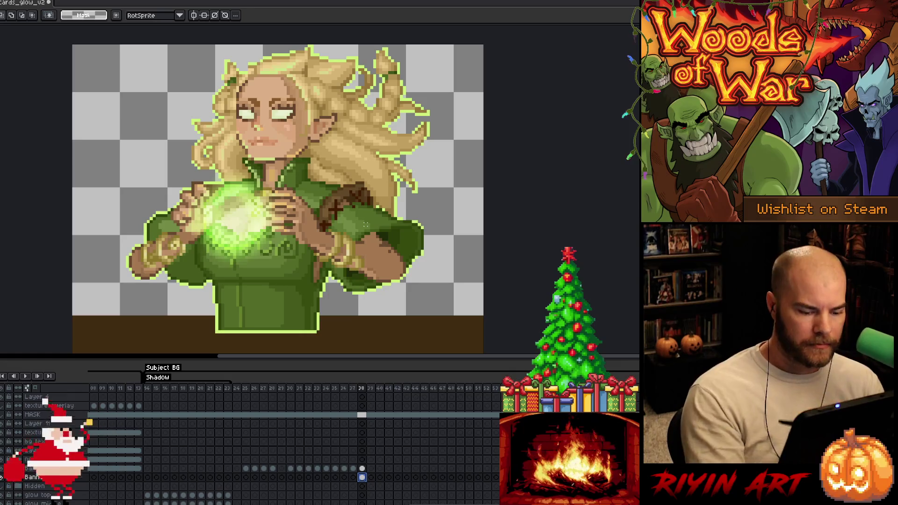
- Ready the Pencil with Alt-eyedropper and select the Banner layer's cel at frame 38
left_click_drag(318, 312, 326, 335)
key("i")
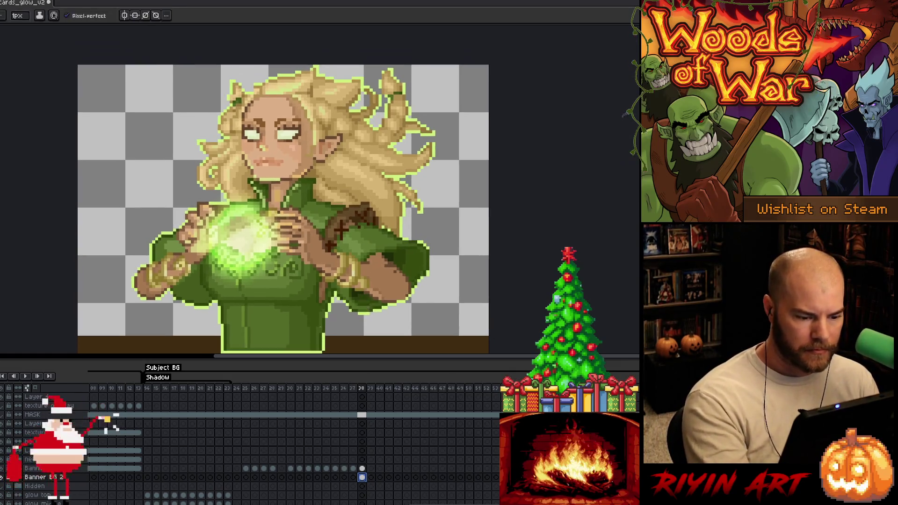
key("b")
key("ctrl")
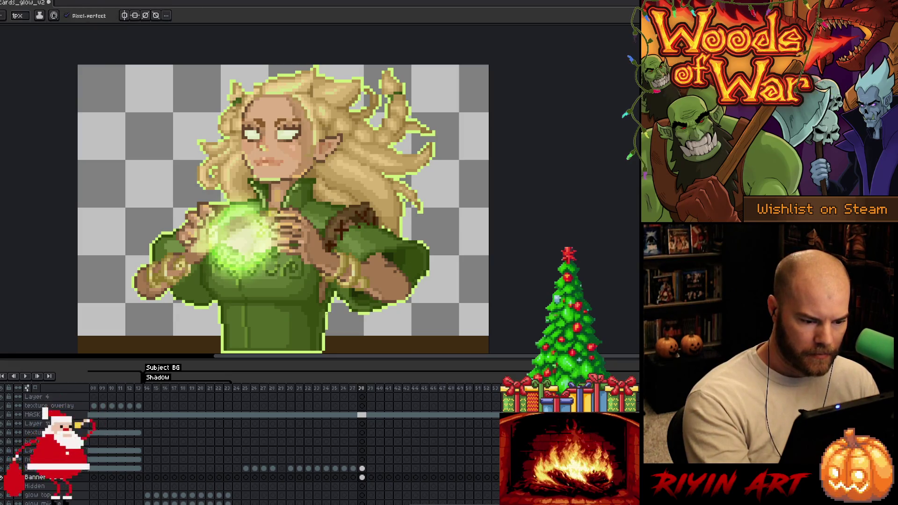
key("alt")
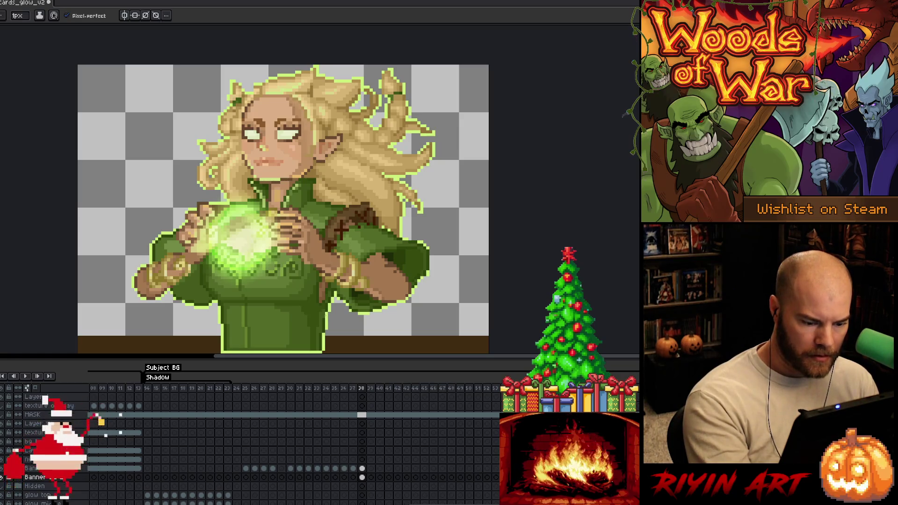
left_click(362, 476)
left_click(362, 468)
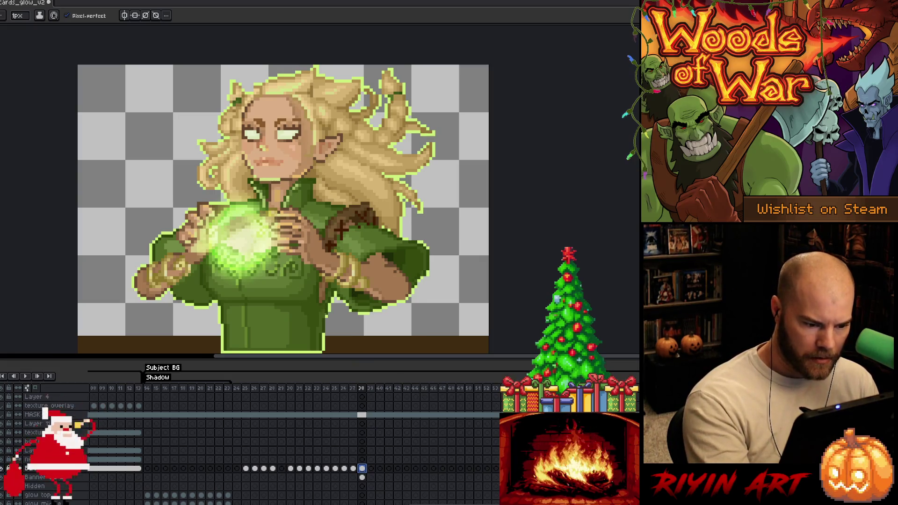
left_click(328, 312, "alt")
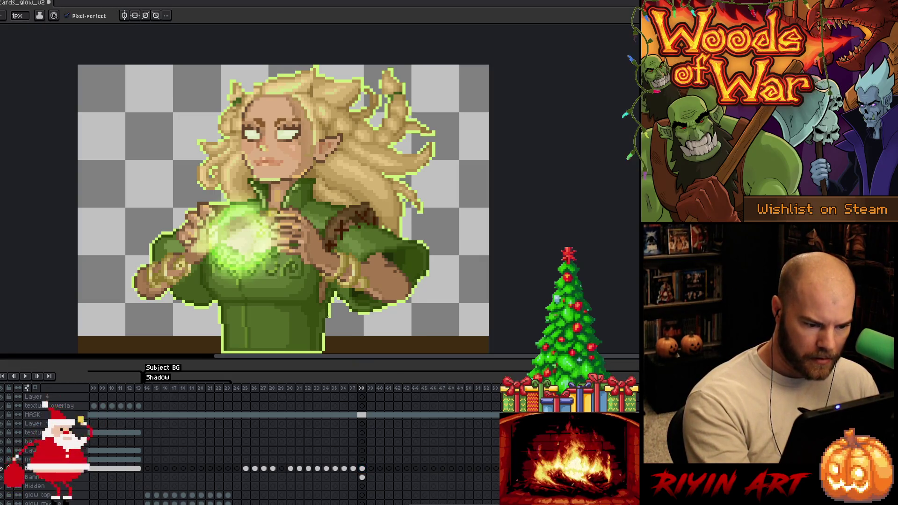
- Retouch the right forearm and sleeve pixels using colours sampled from the artwork
left_click(332, 297, "alt")
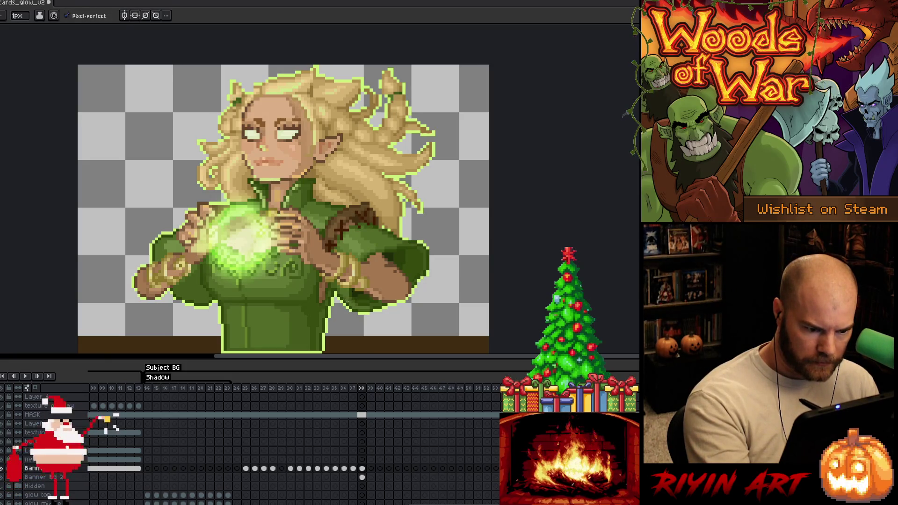
left_click(359, 314, "alt")
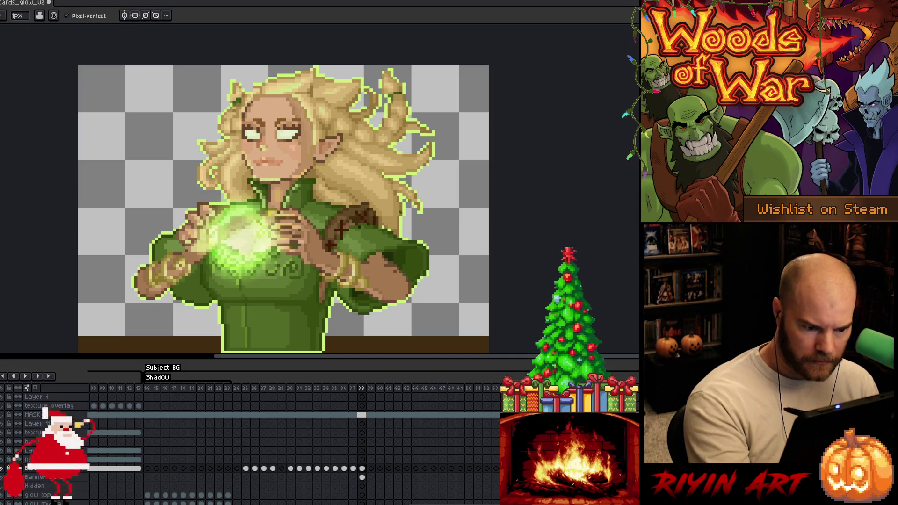
left_click(383, 282, "alt")
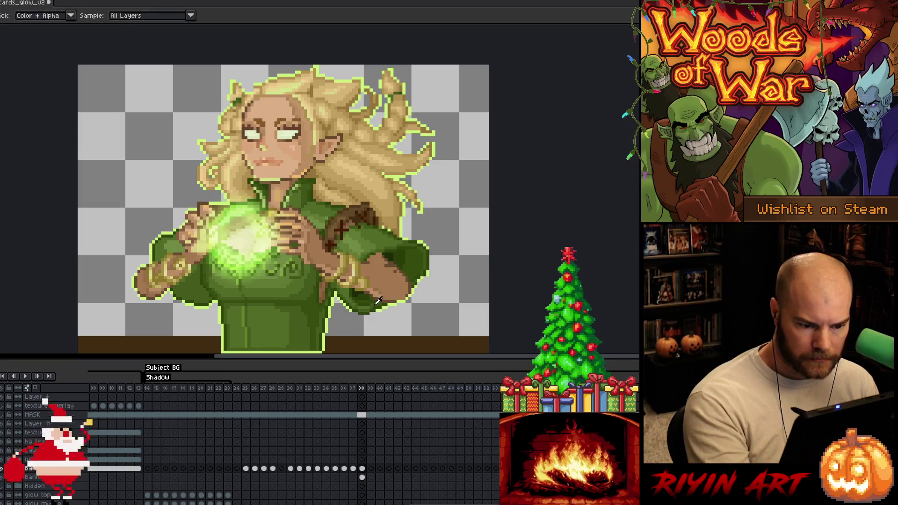
left_click(370, 309, "alt")
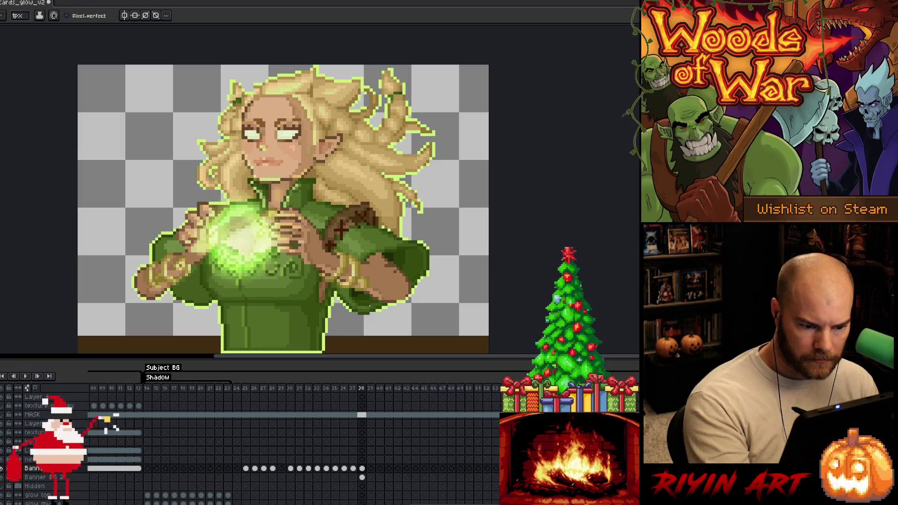
left_click(368, 305, "alt")
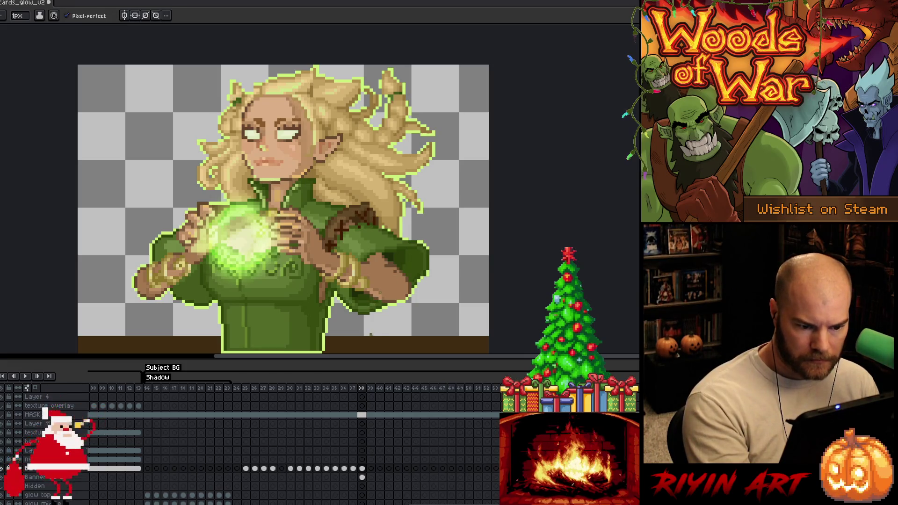
left_click(381, 297, "alt")
left_click(385, 288, "alt")
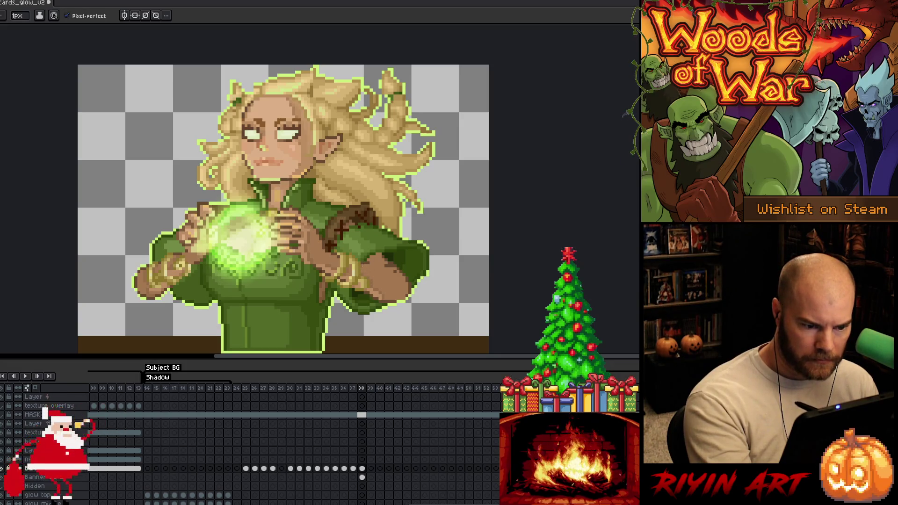
left_click(386, 288, "alt")
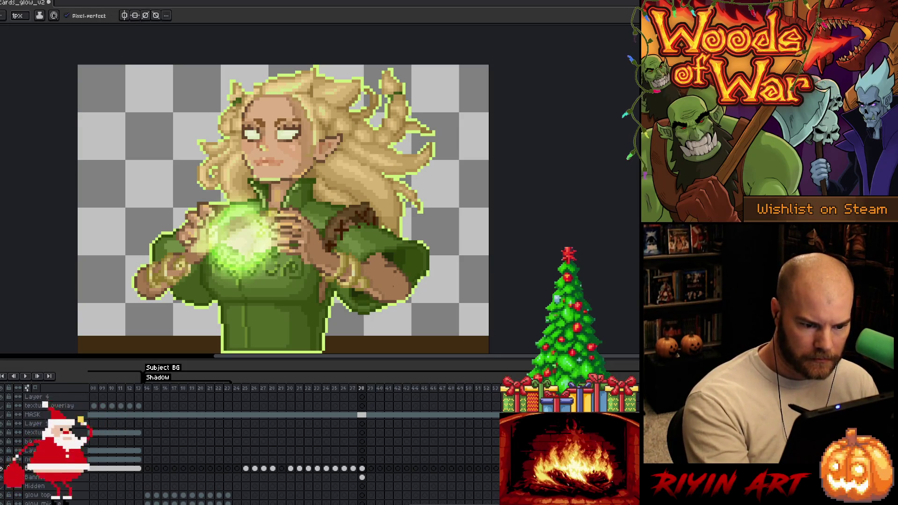
left_click(385, 288, "alt")
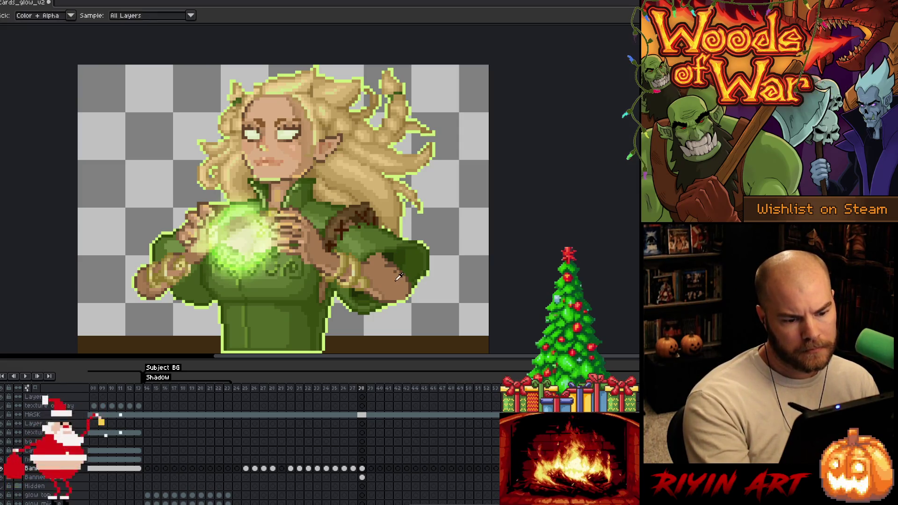
- Touch up pixels on the forearm and near the collar with sampled colours
left_click(397, 297, "alt")
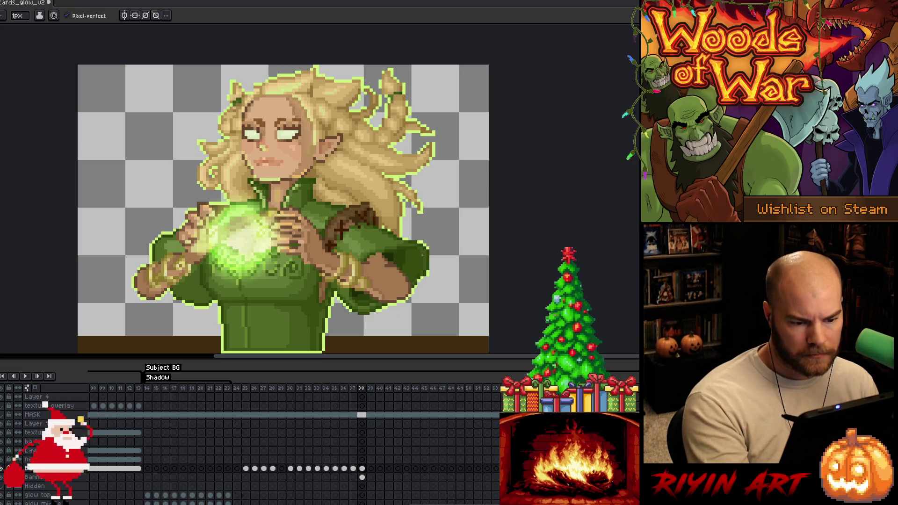
left_click(400, 298, "alt")
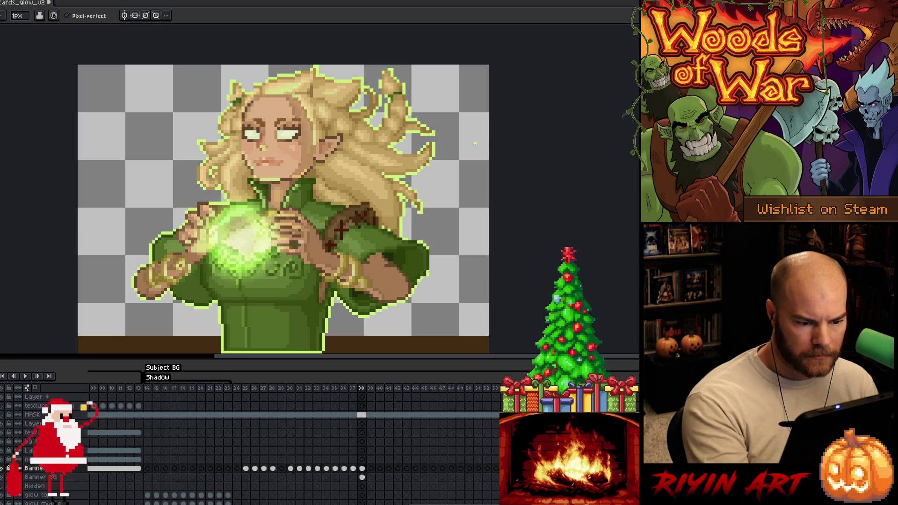
left_click(475, 144, "alt")
left_click(282, 181, "alt")
left_click(287, 170, "alt")
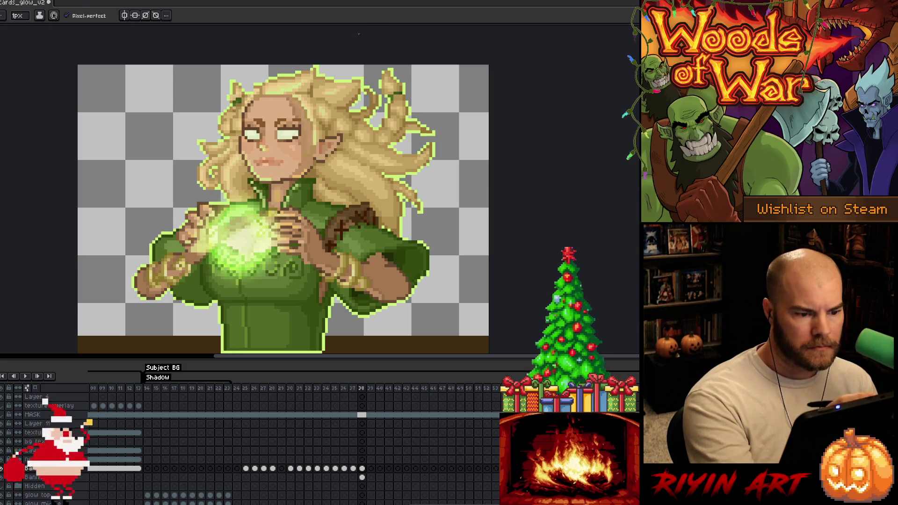
left_click(306, 161, "alt")
left_click(302, 148, "alt")
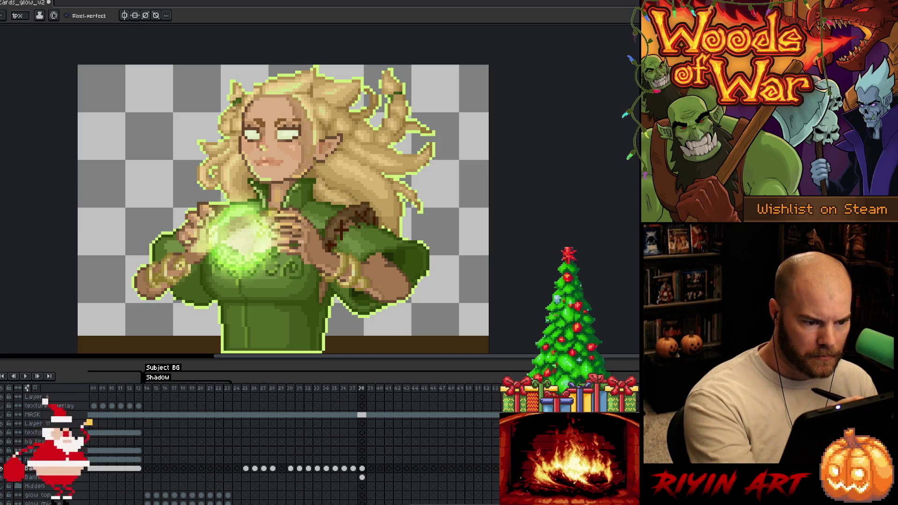
- Sample colours from the face and the area around the eye
key("alt")
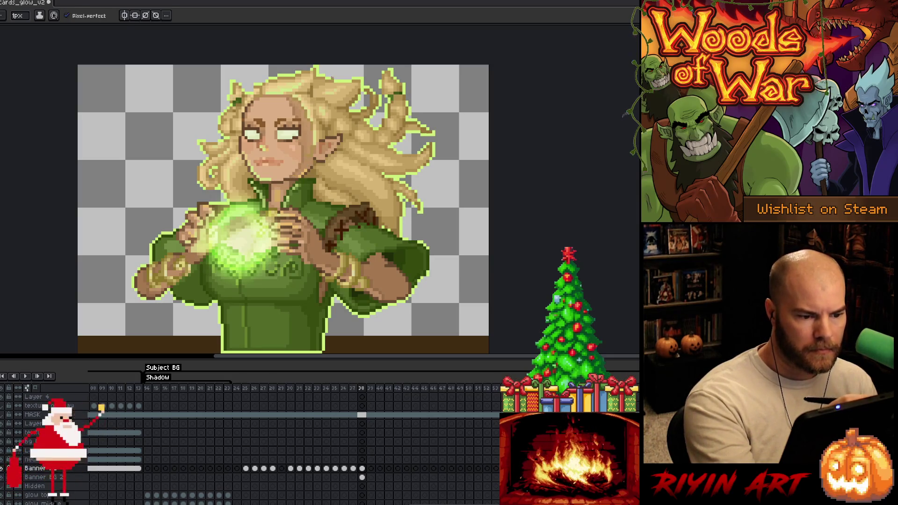
key("alt")
left_click(288, 179, "alt")
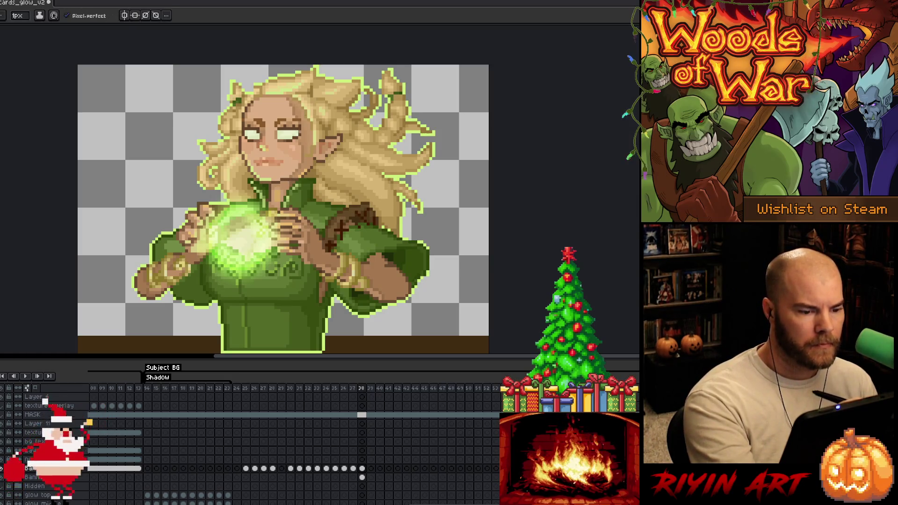
left_click(290, 191, "alt")
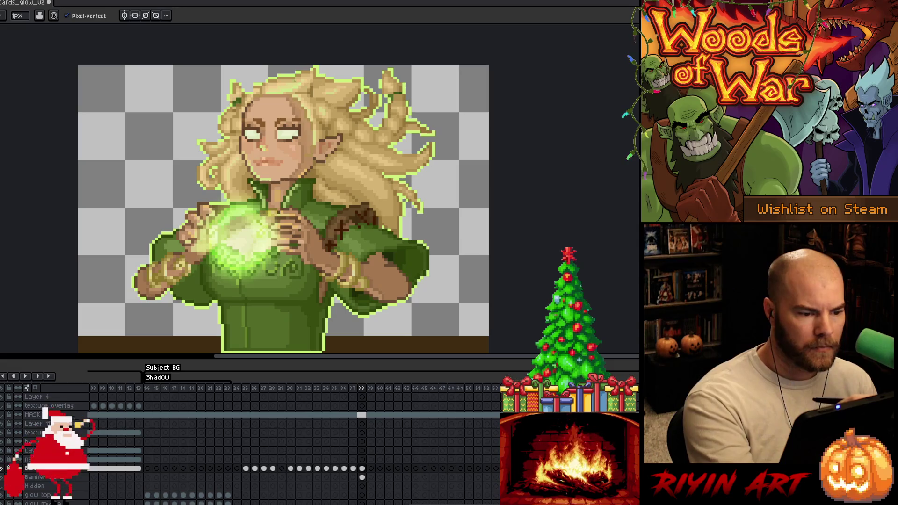
left_click(264, 124, "alt")
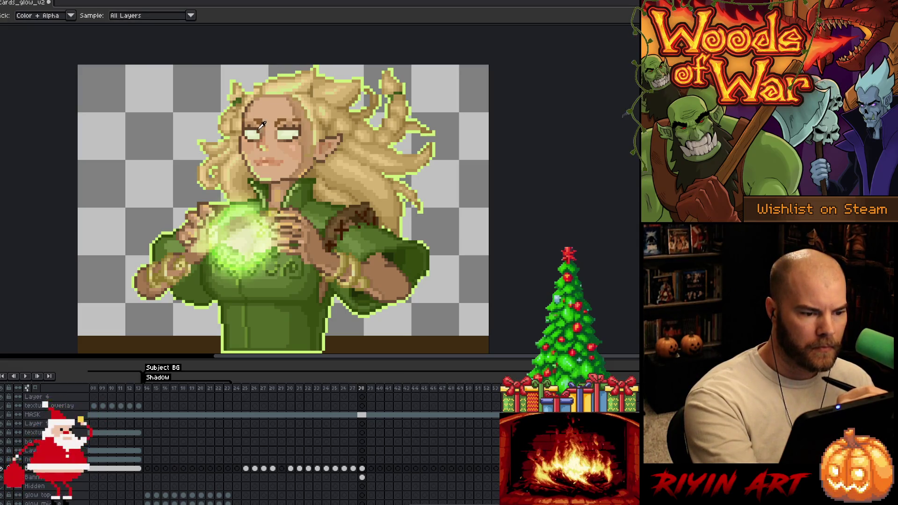
left_click(266, 127, "alt")
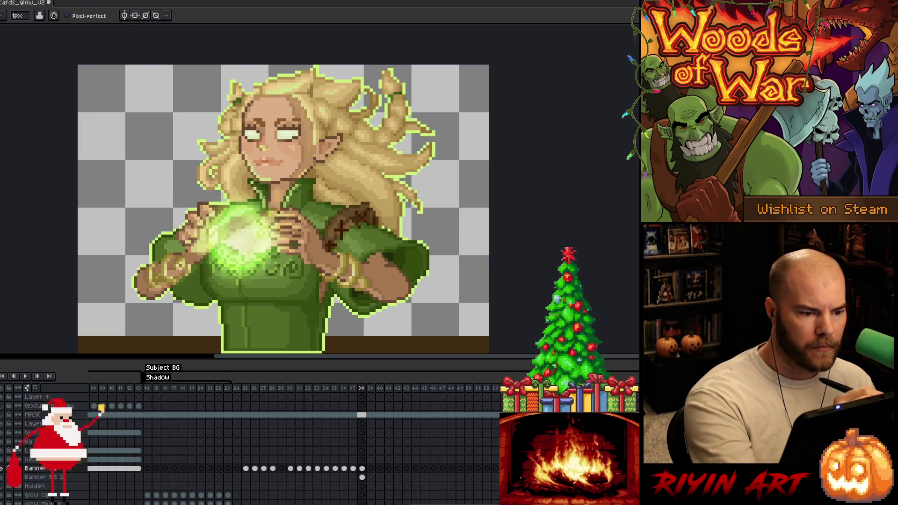
left_click(290, 120, "alt")
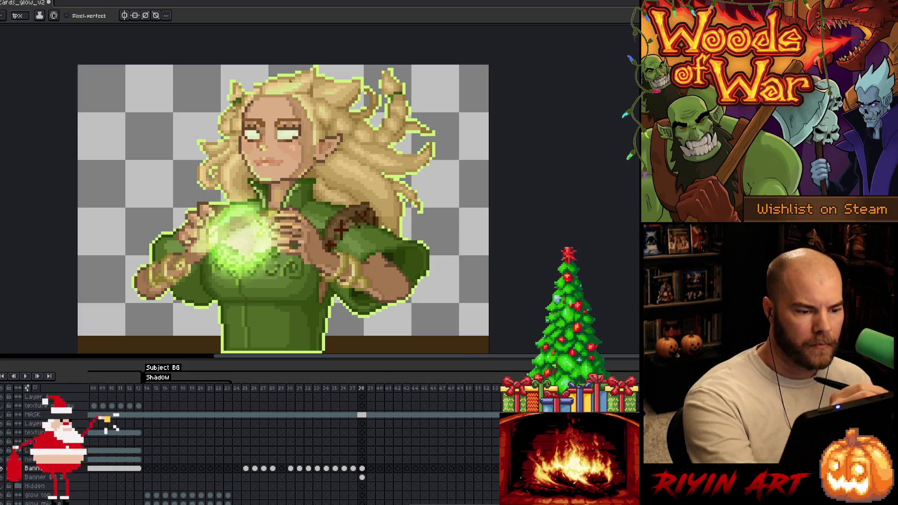
left_click(267, 112, "alt")
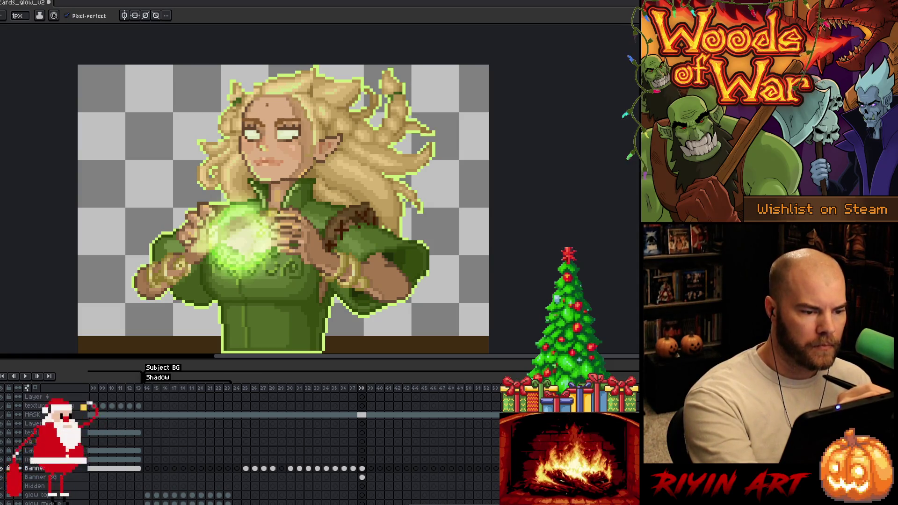
key("i")
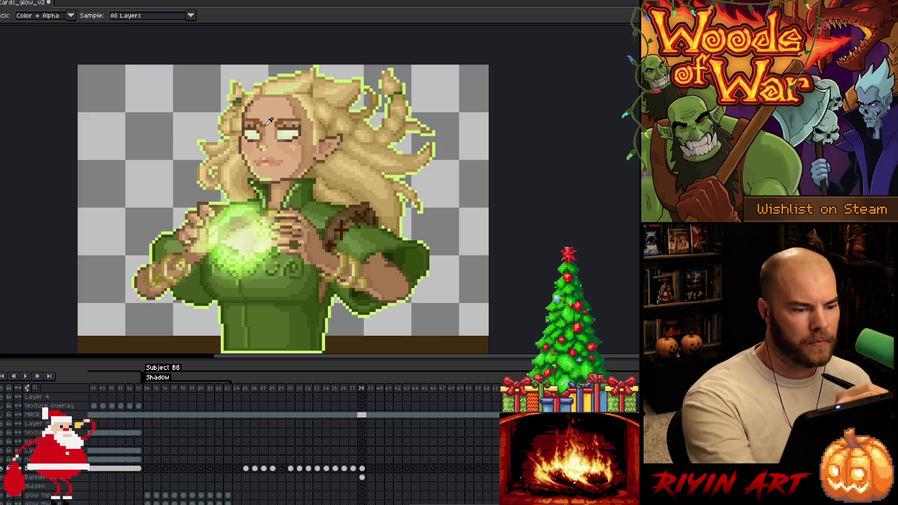
left_click(268, 119)
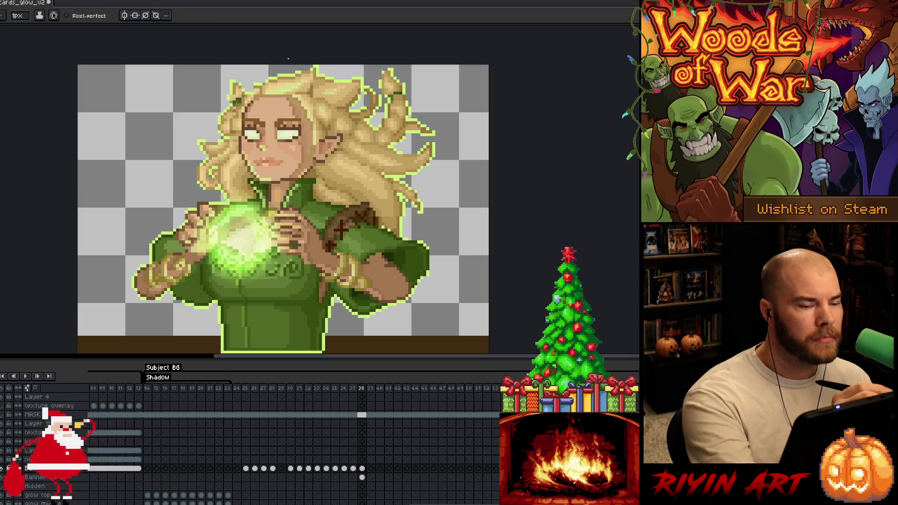
left_click(280, 110, "alt")
left_click(287, 114, "alt")
key("alt")
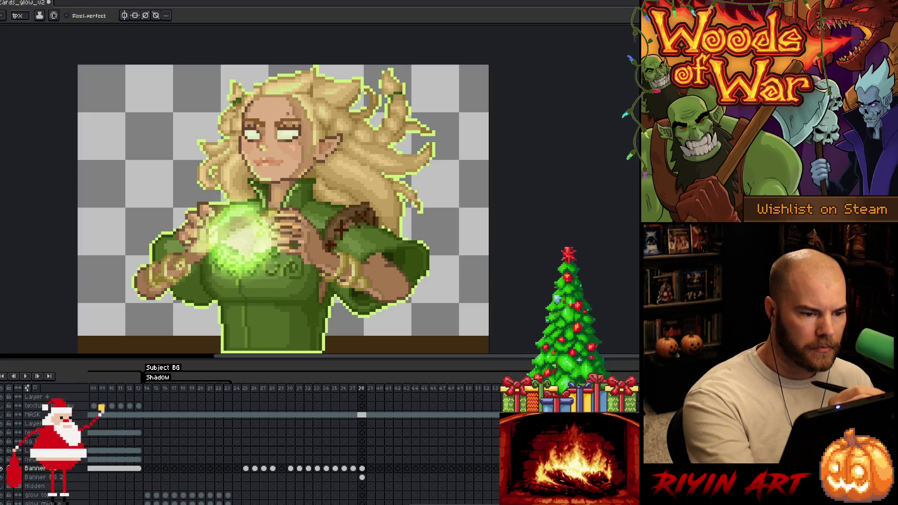
left_click(293, 117, "alt")
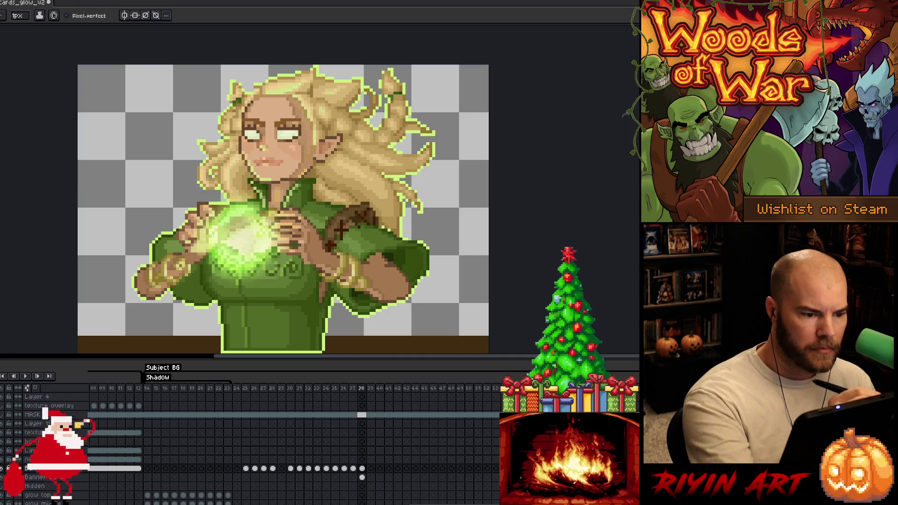
key("alt")
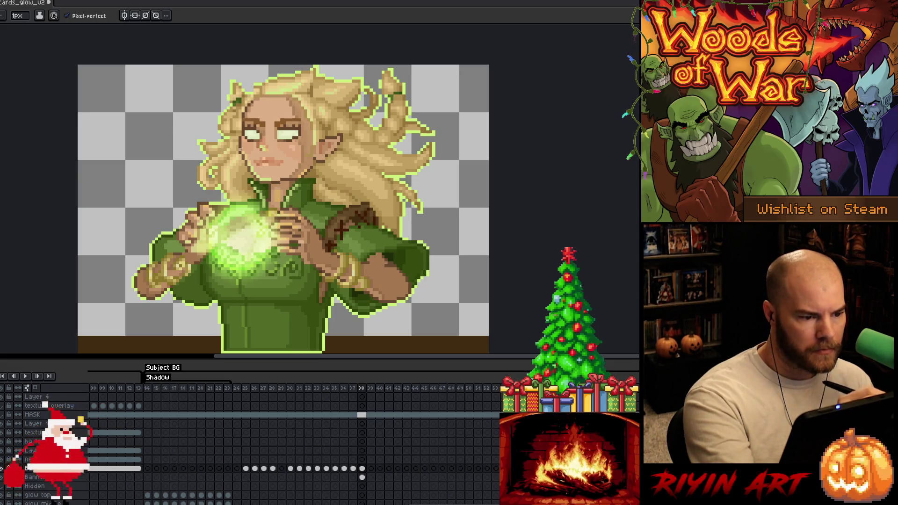
left_click(245, 136, "alt")
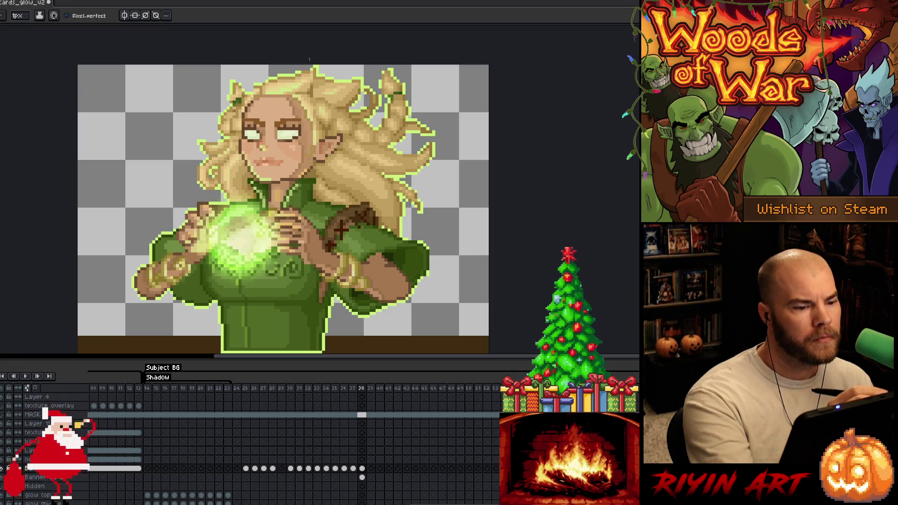
- Sample colours from the elf's eyes, hair and face
left_click(290, 131, "alt")
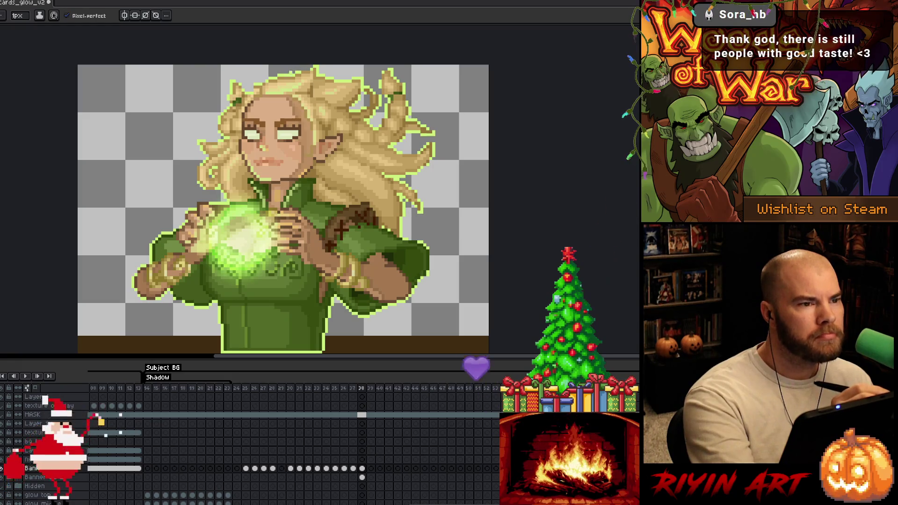
key("alt")
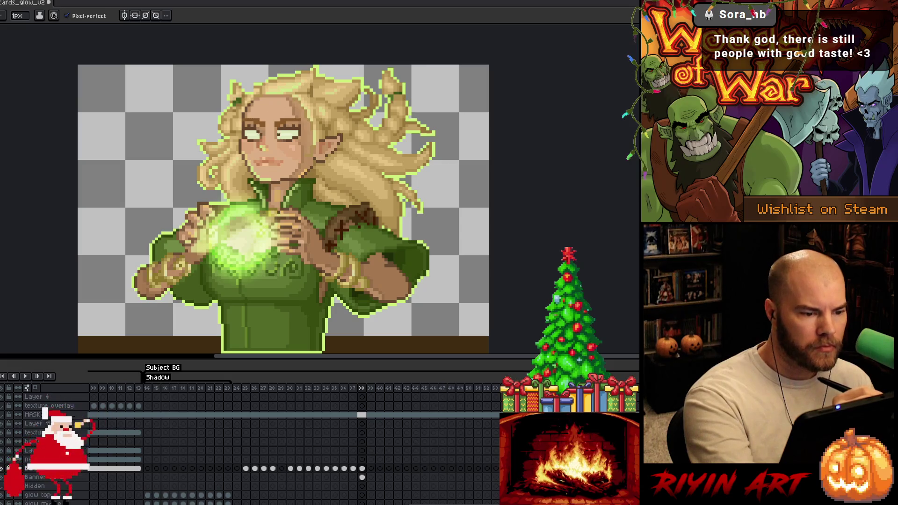
key("alt")
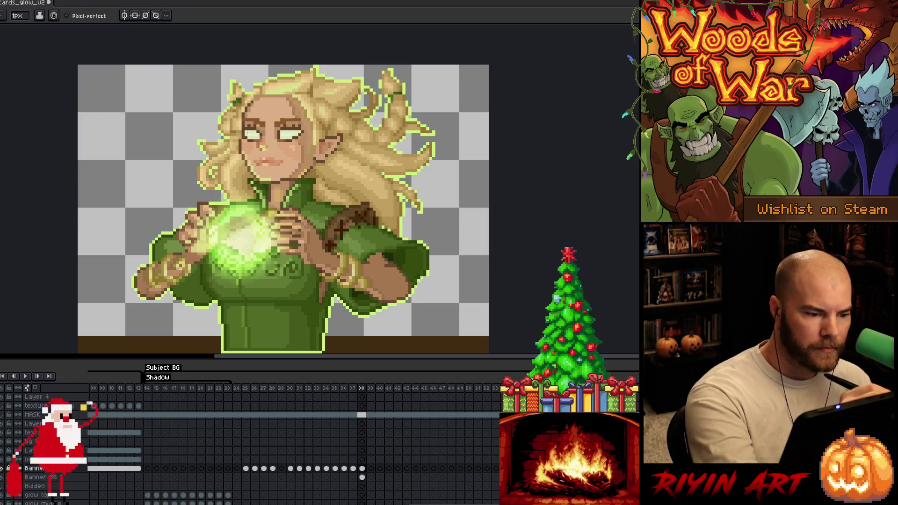
left_click(247, 128, "alt")
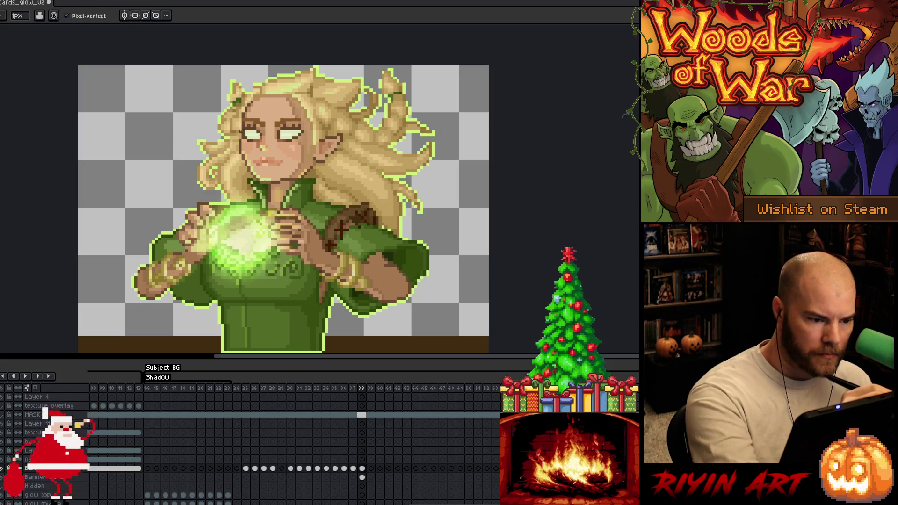
left_click(249, 128, "alt")
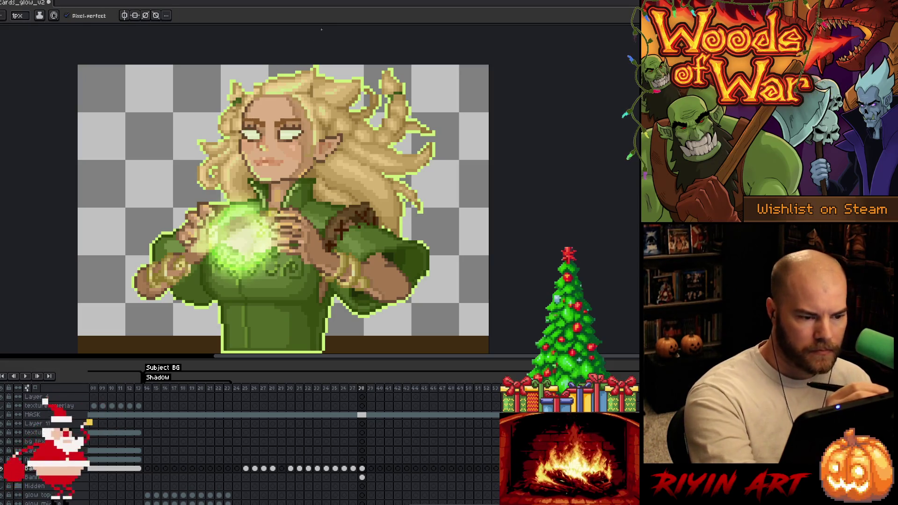
left_click(302, 128, "alt")
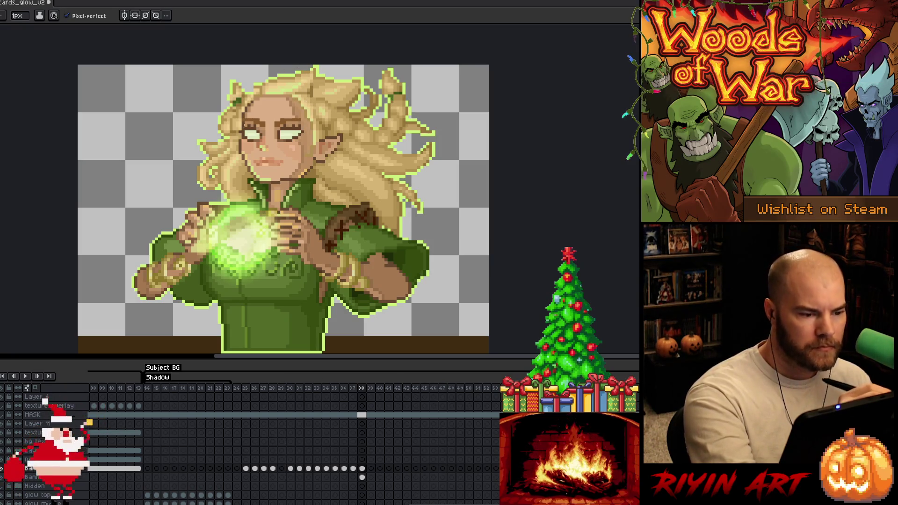
key("i")
left_click(304, 121, "alt")
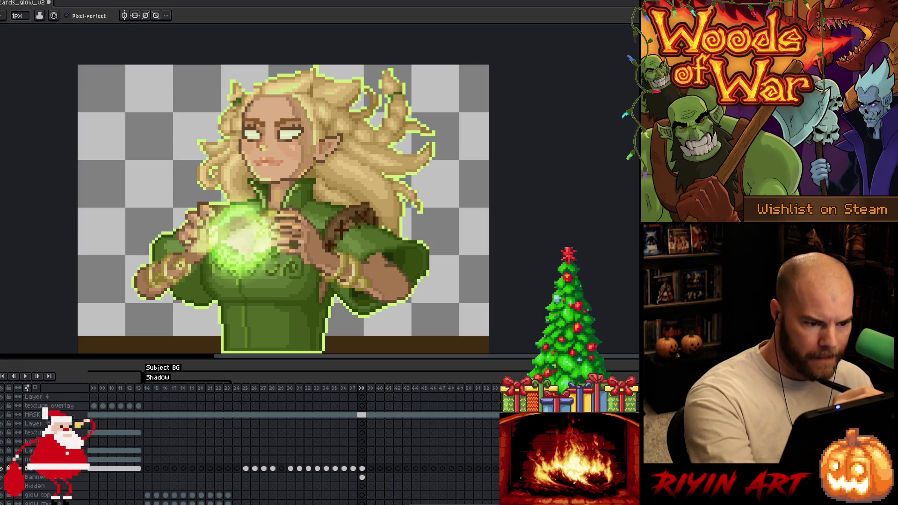
left_click(296, 121, "alt")
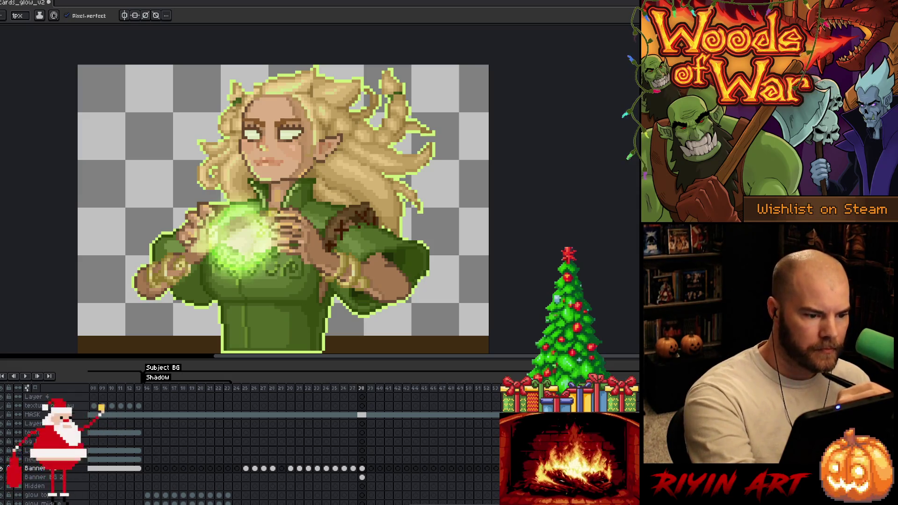
left_click(262, 131, "alt")
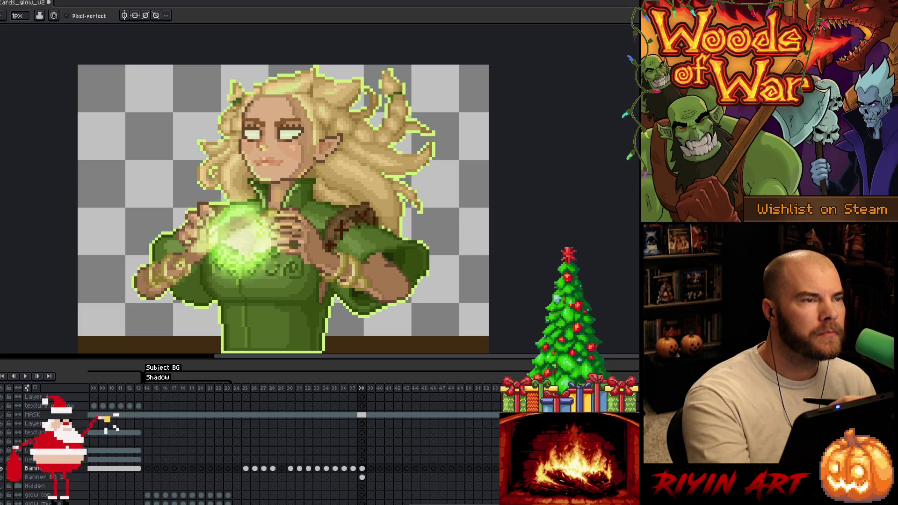
left_click(282, 129, "alt")
- Place a small dark pixel near the elf's mouth using a colour from the face
key("alt")
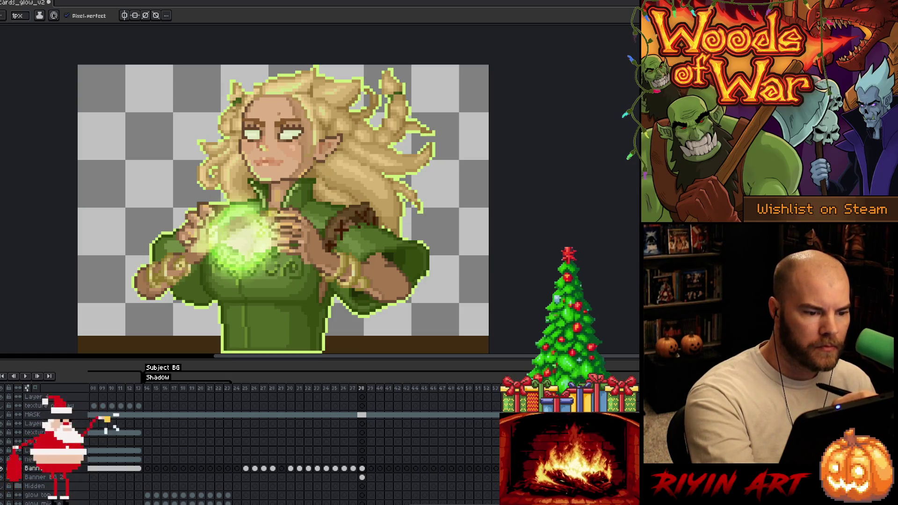
key("alt")
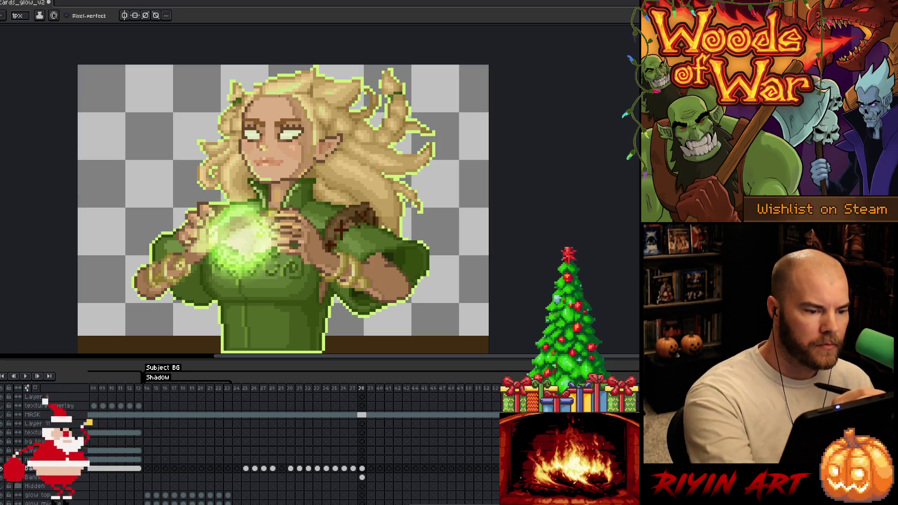
key("alt")
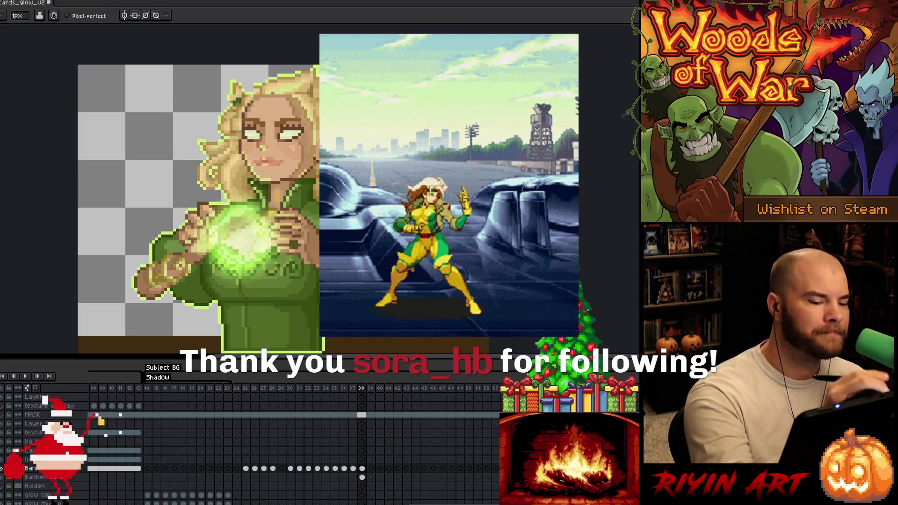
key("alt")
left_click(255, 182, "alt")
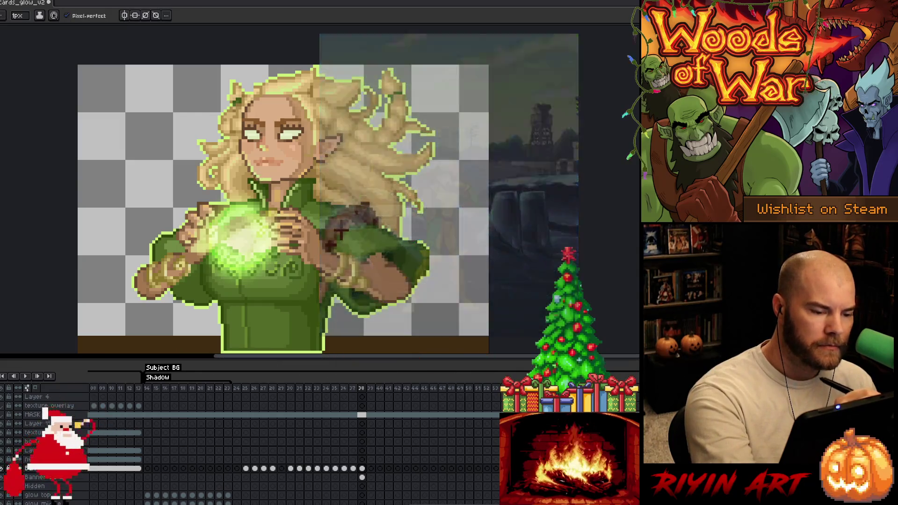
left_click(261, 187, "alt")
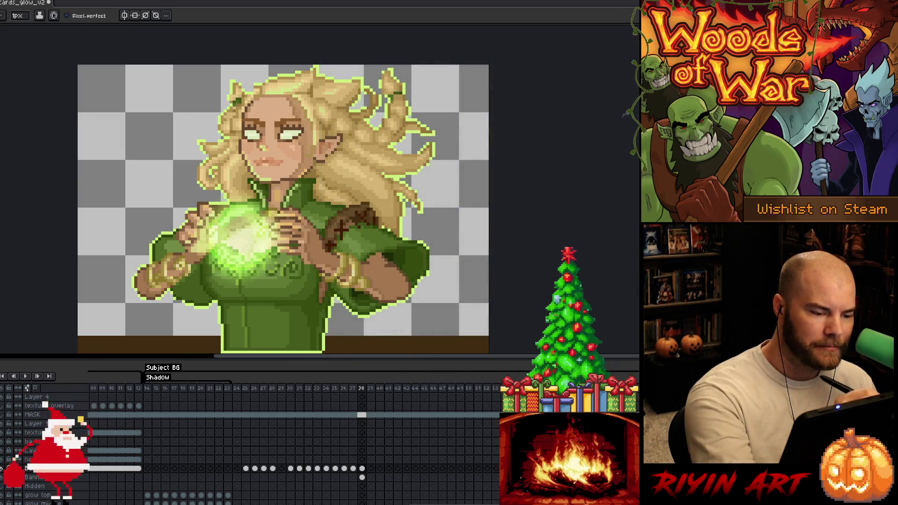
left_click(263, 165, "alt")
left_click(264, 165)
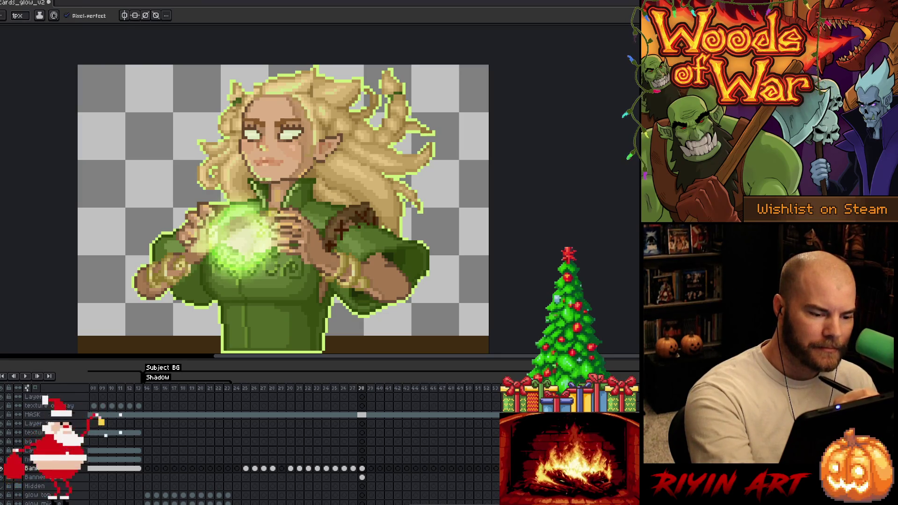
- Sample colours from the collar and surrounding portrait to refine those pixels
left_click(263, 184, "alt")
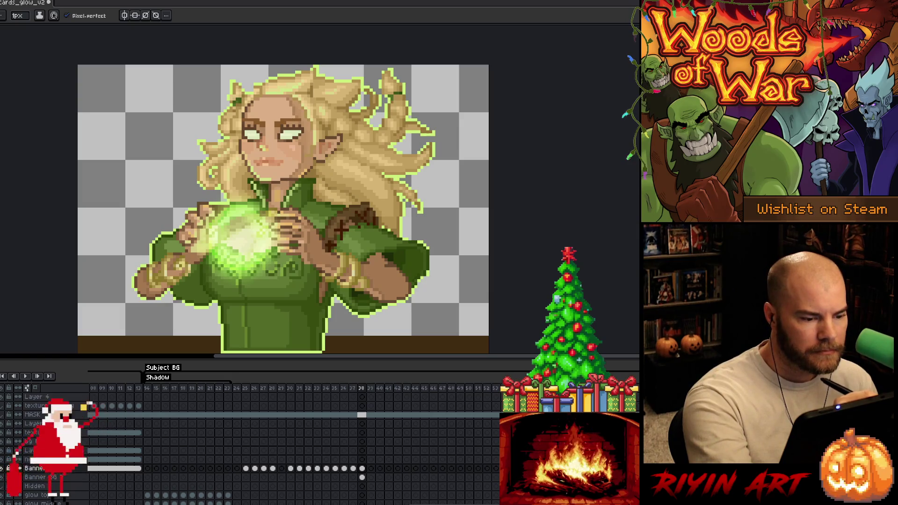
left_click(264, 186, "alt")
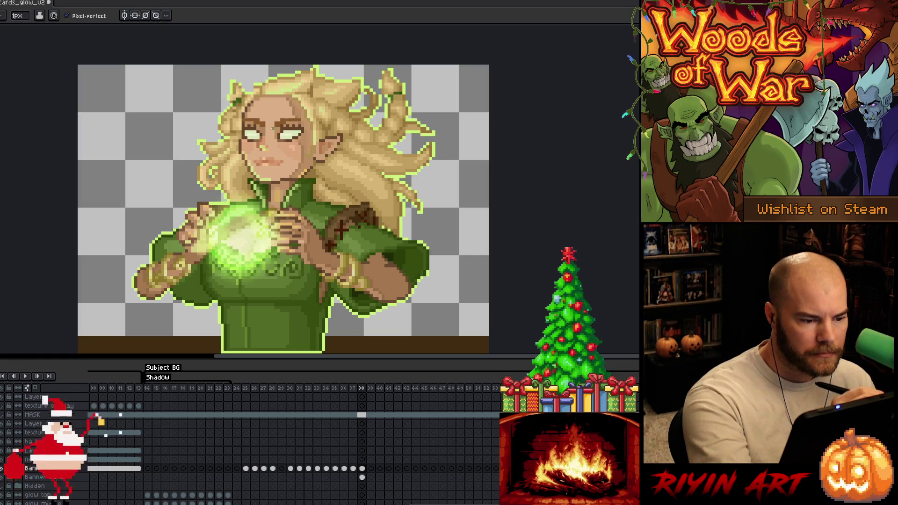
left_click(258, 186, "alt")
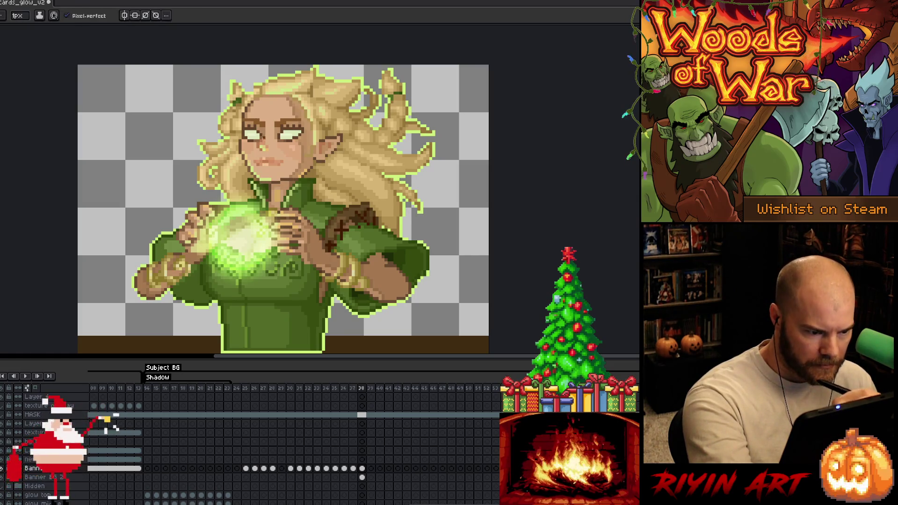
left_click(270, 112, "alt")
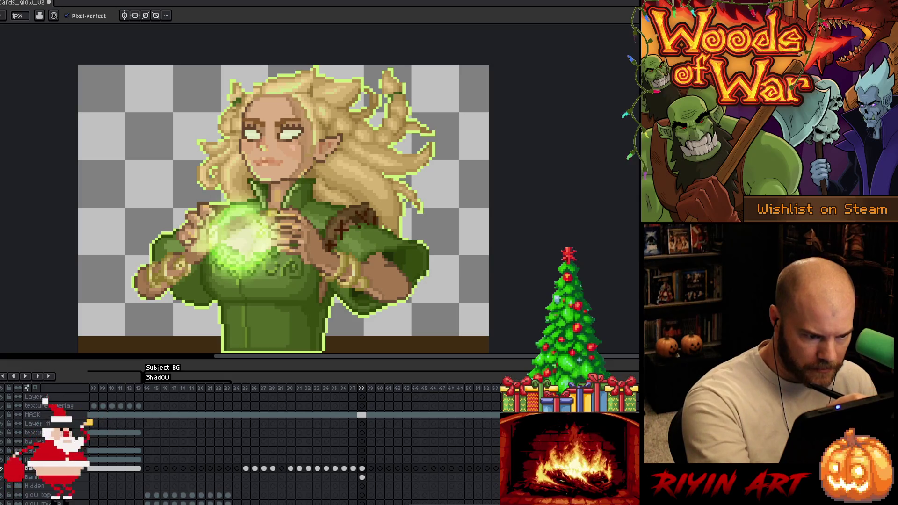
left_click(301, 184, "alt")
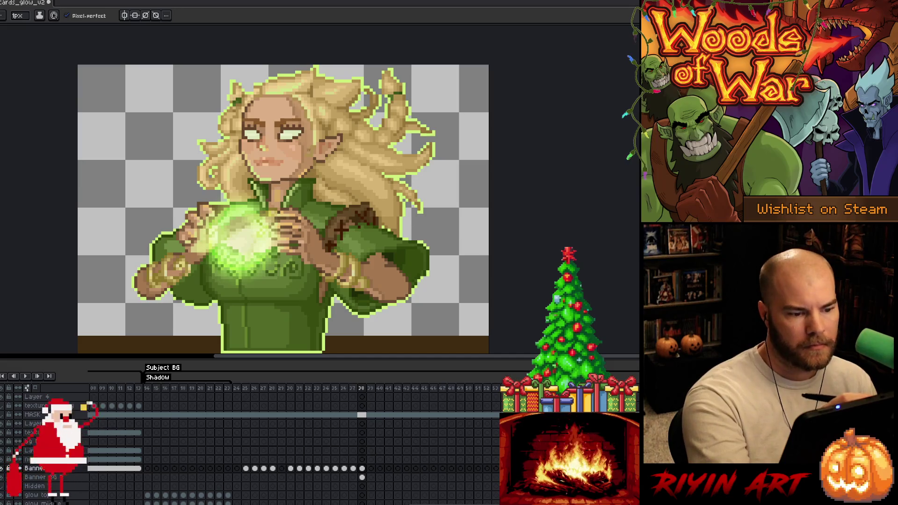
left_click(297, 190, "alt")
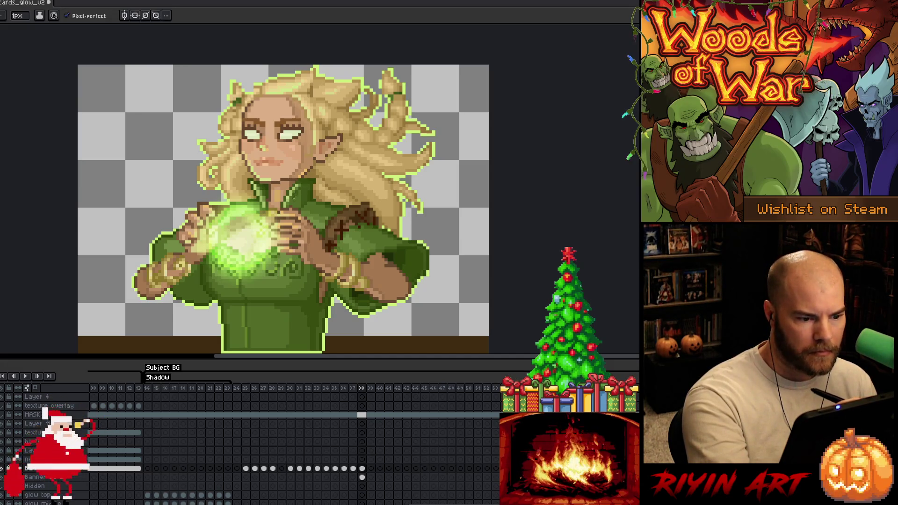
left_click(299, 187, "alt")
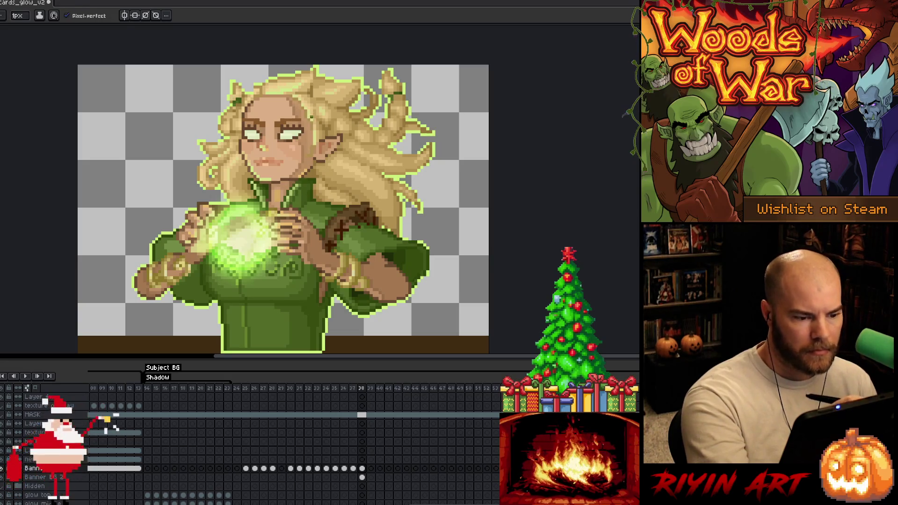
left_click(292, 206, "alt")
key("alt")
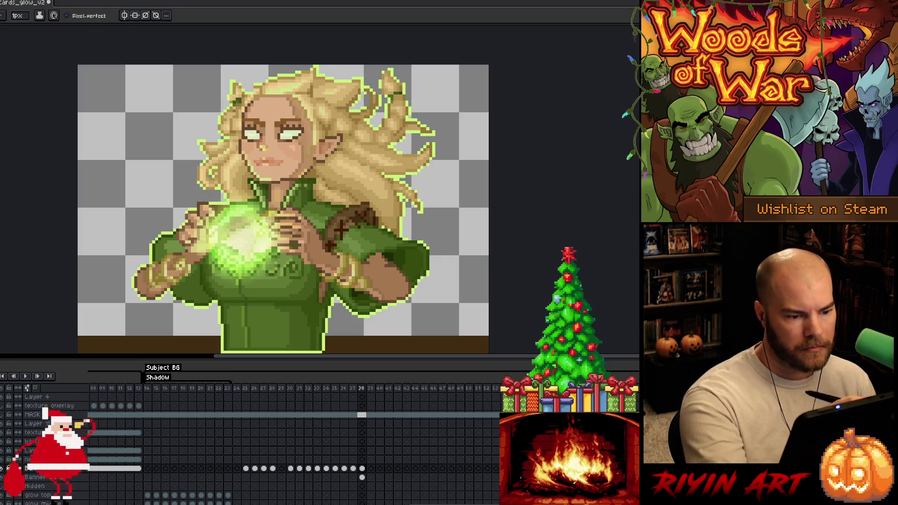
left_click(303, 206, "alt")
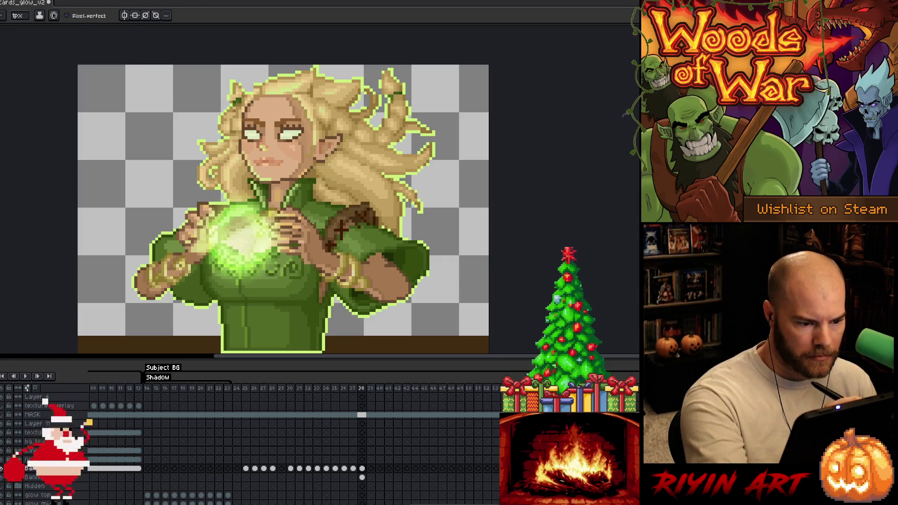
key("alt")
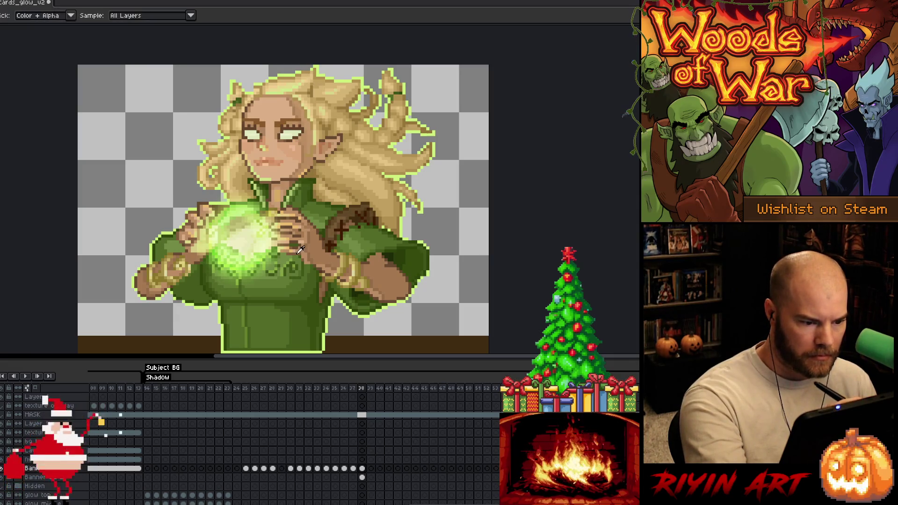
- Sample colours around the shoulder and orb area of the artwork
key("alt")
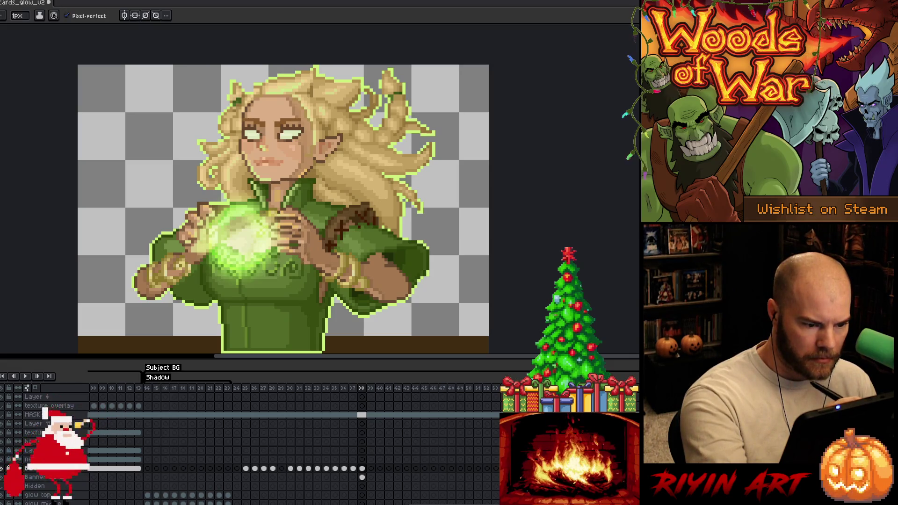
key("alt")
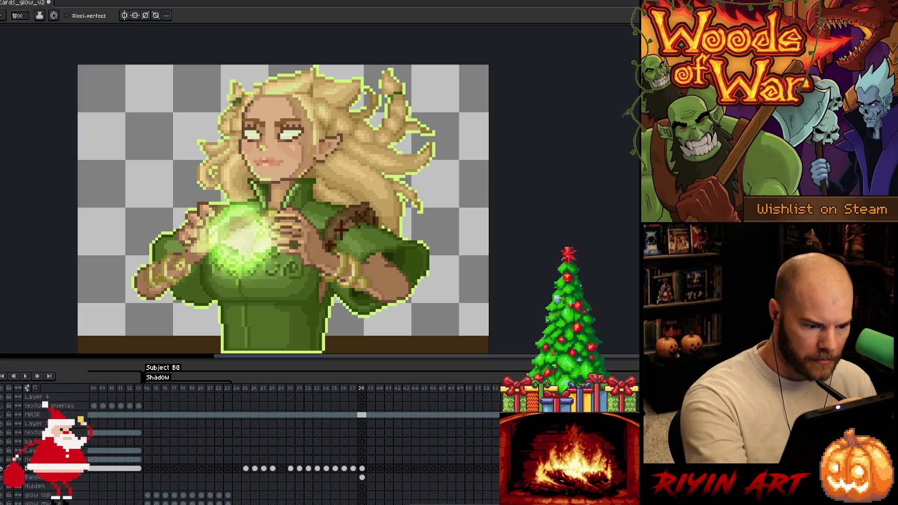
key("alt")
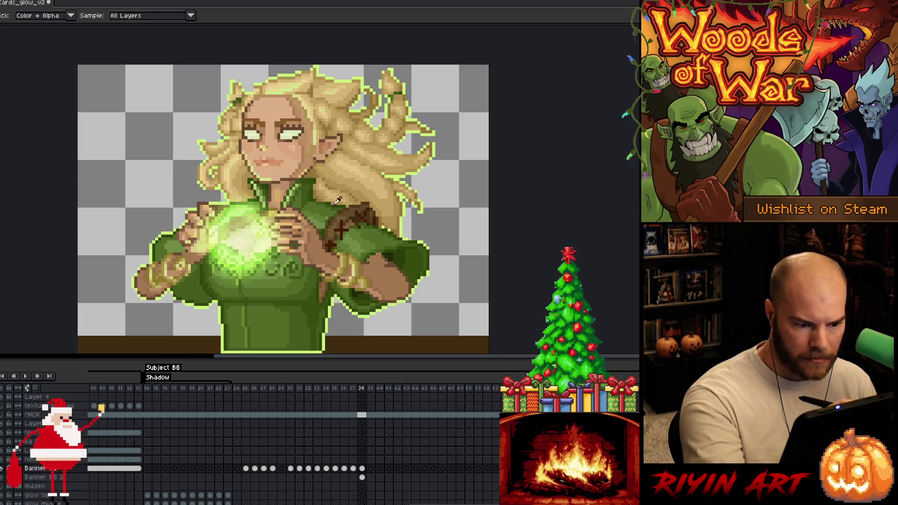
left_click(324, 280, "alt")
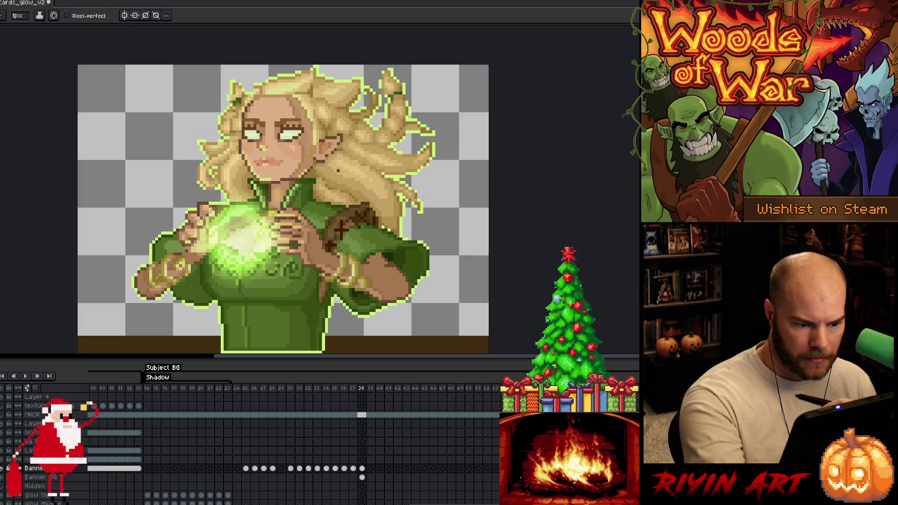
left_click(328, 267, "alt")
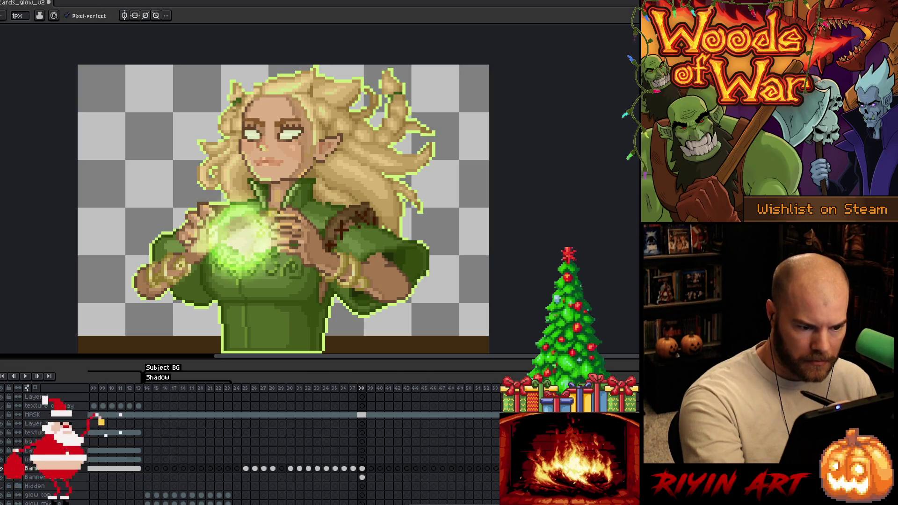
left_click(336, 249, "alt")
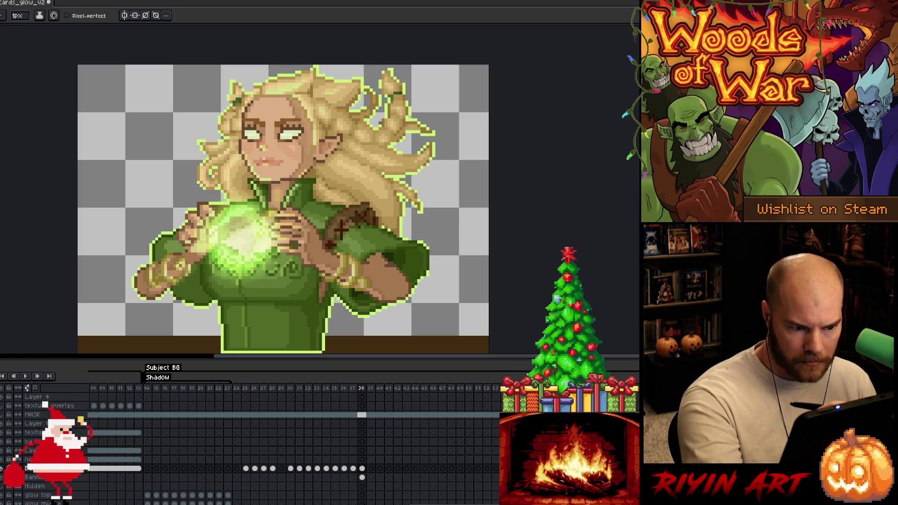
left_click(359, 224, "alt")
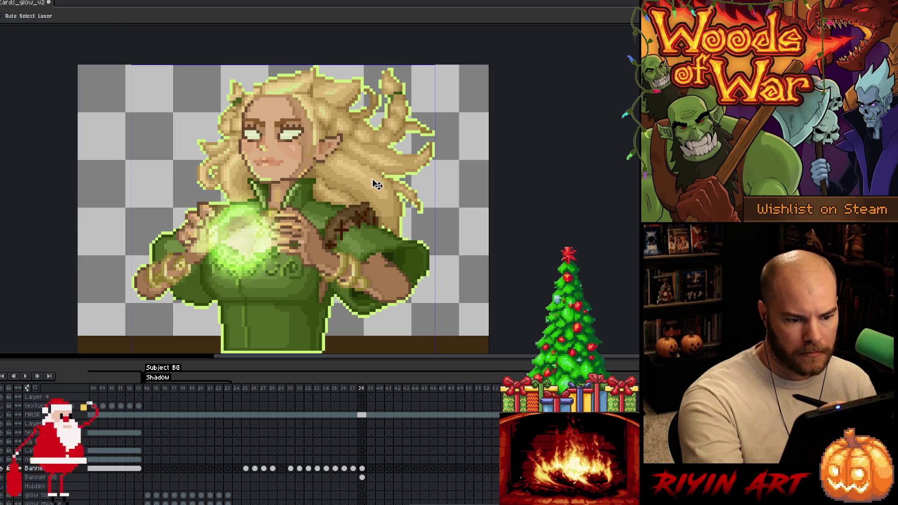
- Save the portrait file with Ctrl+S
key("ctrl+s")
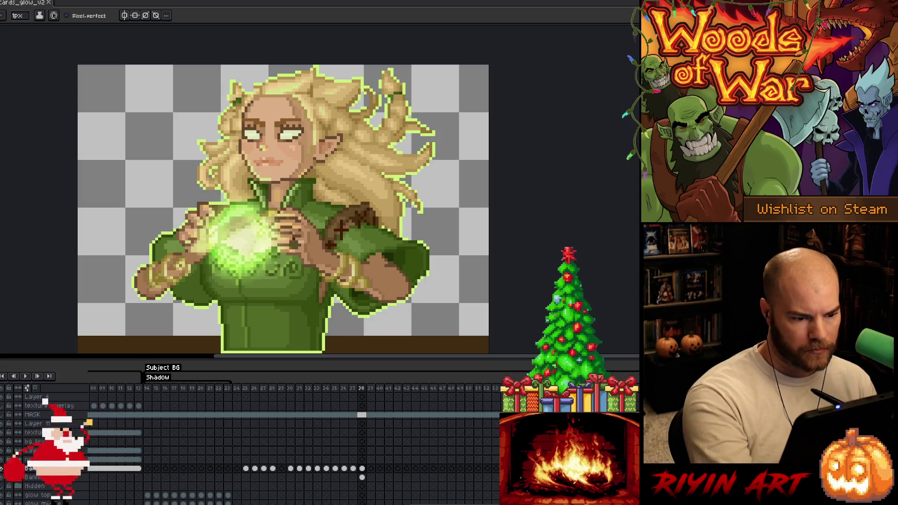
left_click(296, 238, "alt")
left_click(287, 238, "alt")
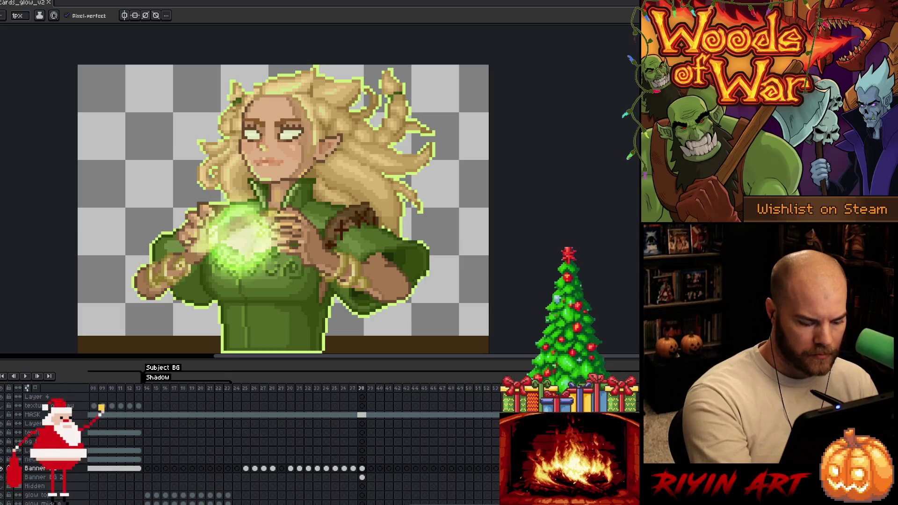
- Select the tiny two-pixel spot between the clasped hands and repaint it
key("m")
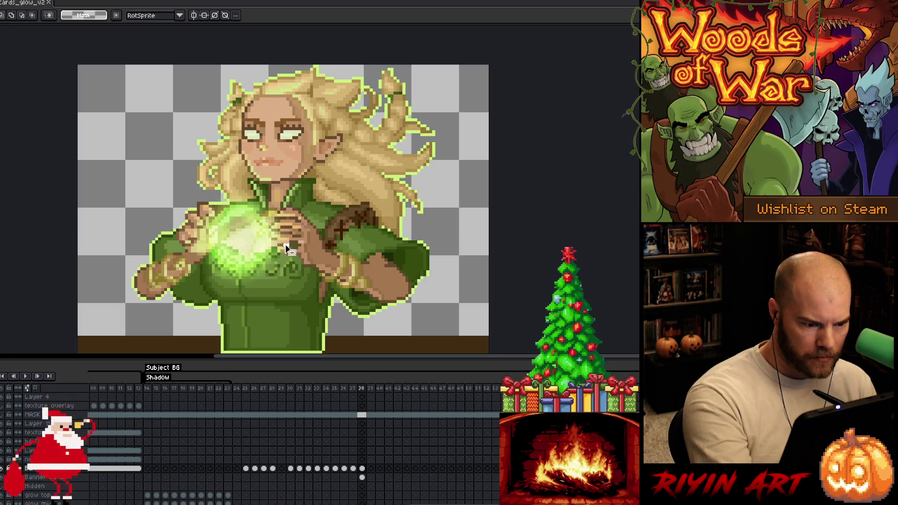
left_click_drag(282, 239, 286, 242)
key("b")
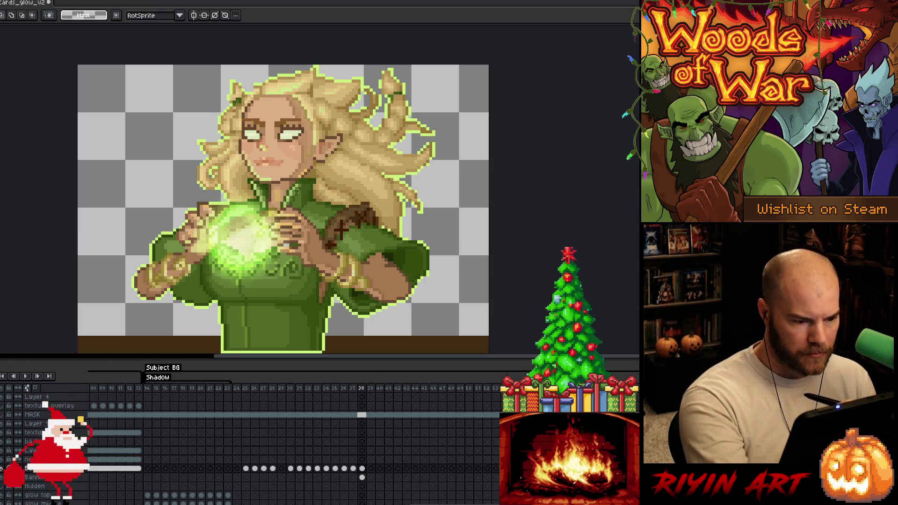
left_click(287, 243)
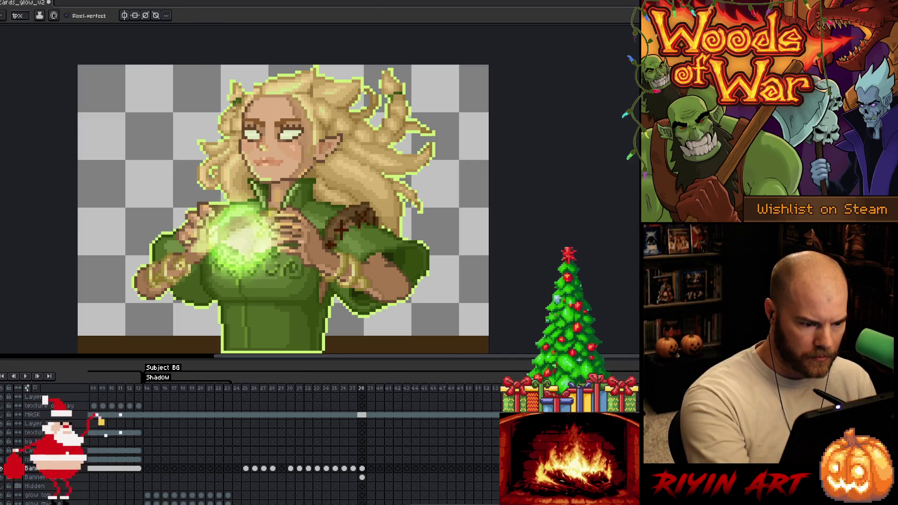
- Pick colours from around the hands and orb to finish retouching the spot
left_click(300, 253, "alt")
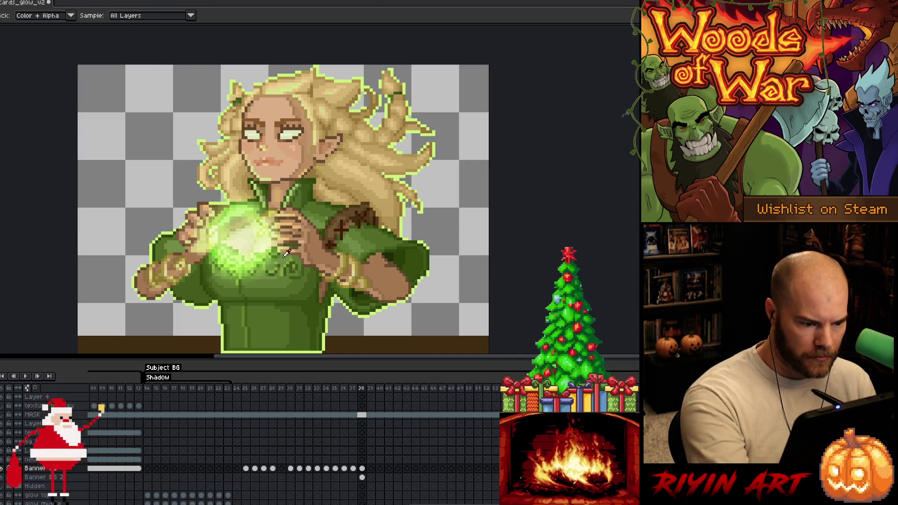
key("alt")
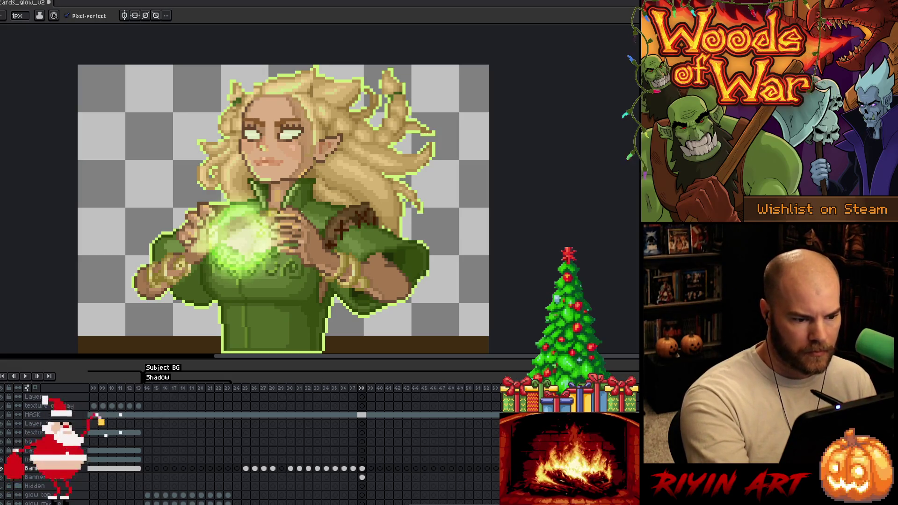
left_click(296, 227, "alt")
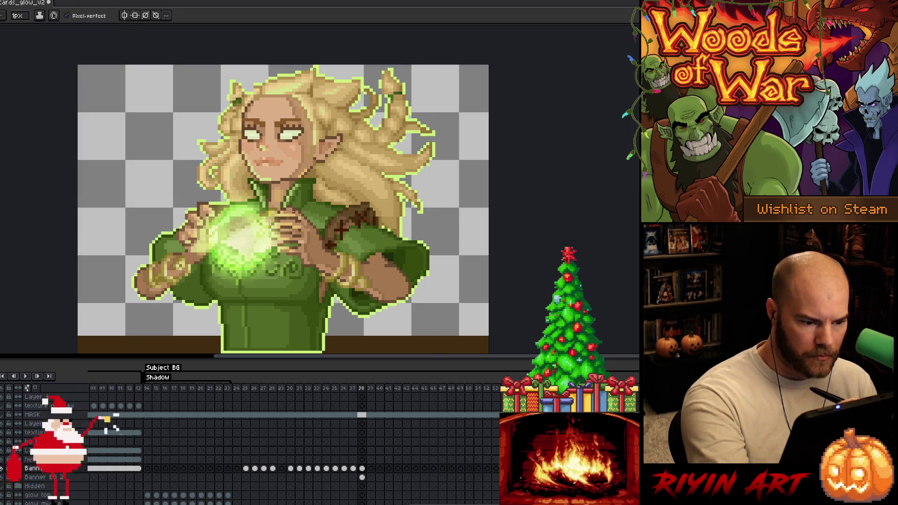
left_click(294, 219, "alt")
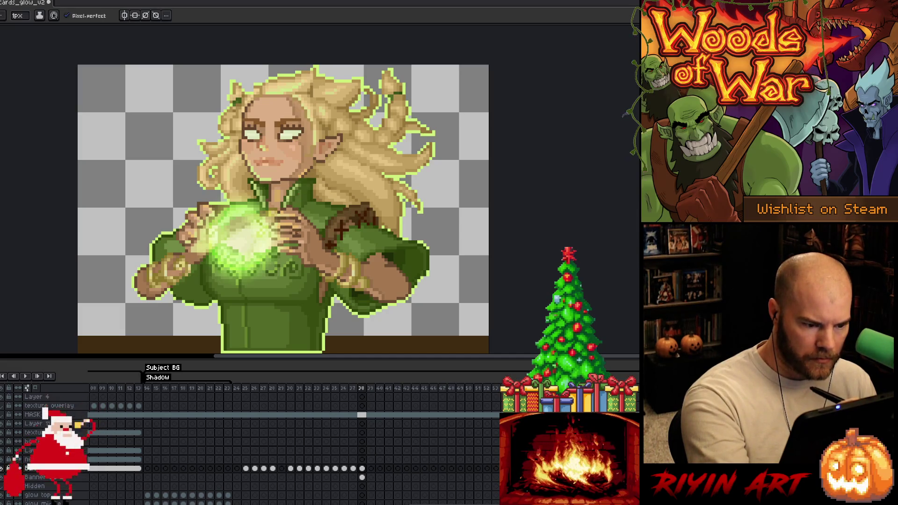
left_click(306, 232, "alt")
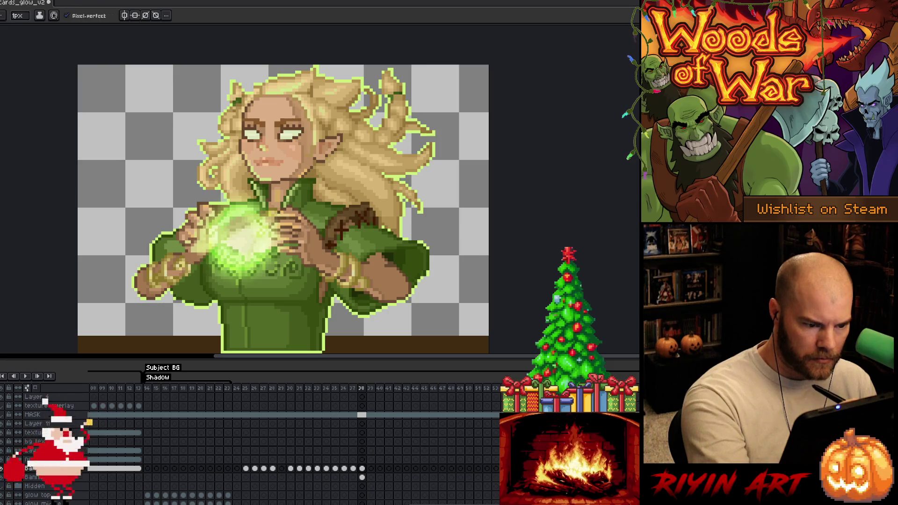
left_click(307, 226, "alt")
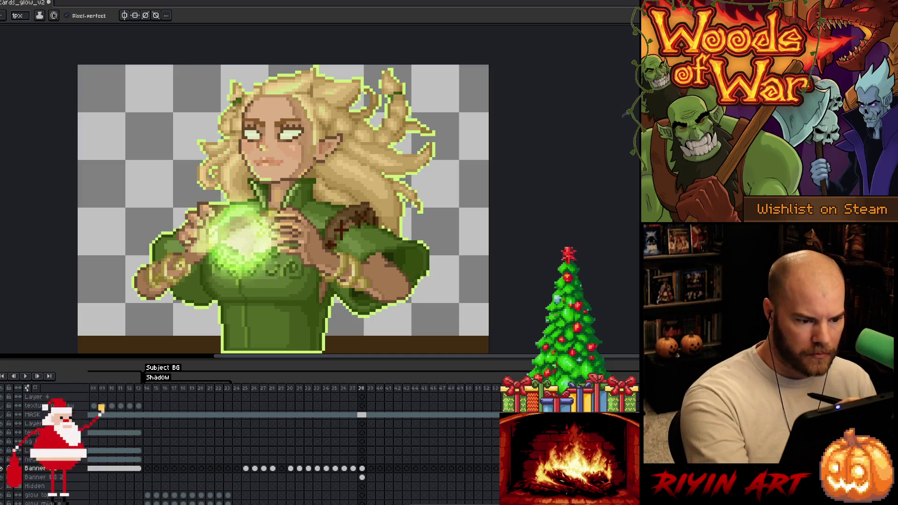
left_click(295, 231, "alt")
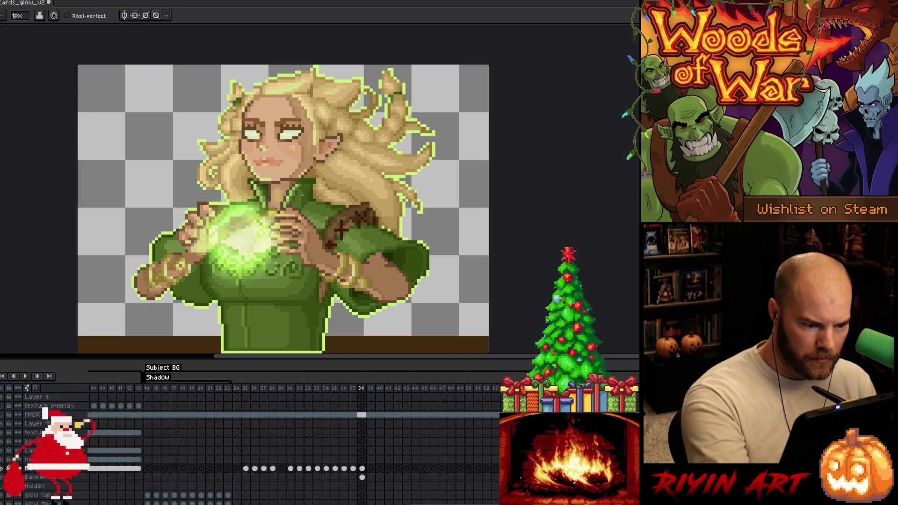
key("alt")
left_click(295, 212, "alt")
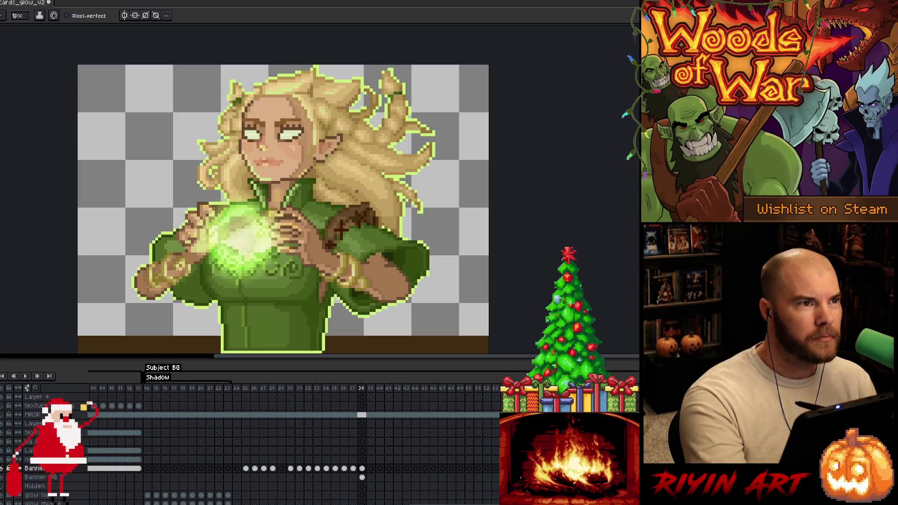
- Add crossed lacing to the leather bracer and save the portrait with Ctrl+S
key("alt")
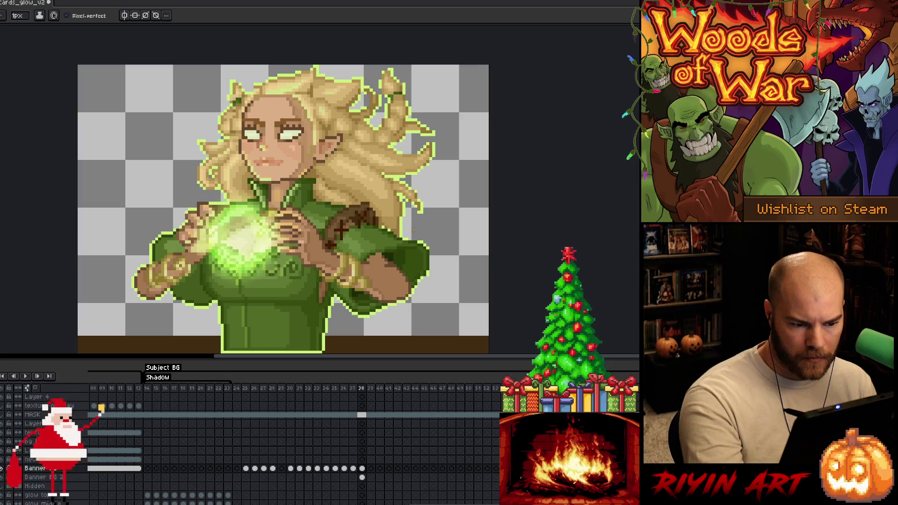
key("alt")
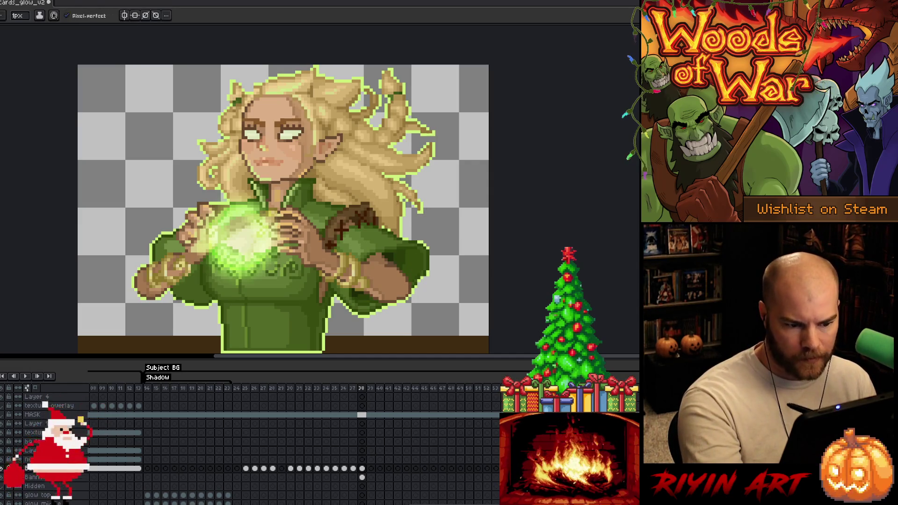
key("ctrl+s")
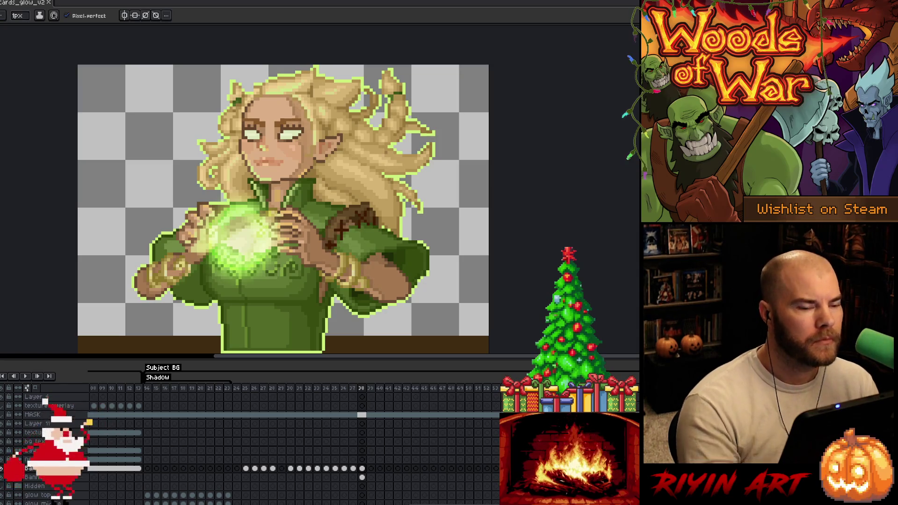
key("alt")
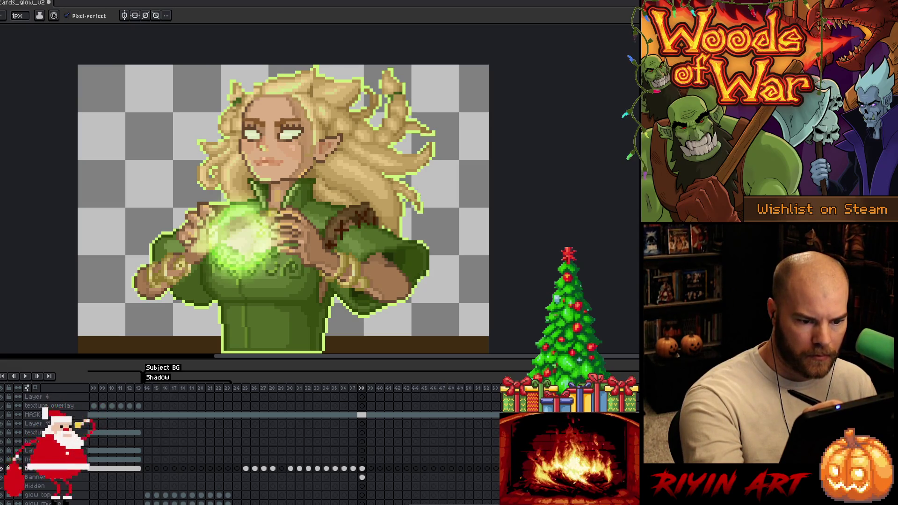
- Draw a light-green strand off the hair tip after abandoning a first Replace Color attempt
key("alt")
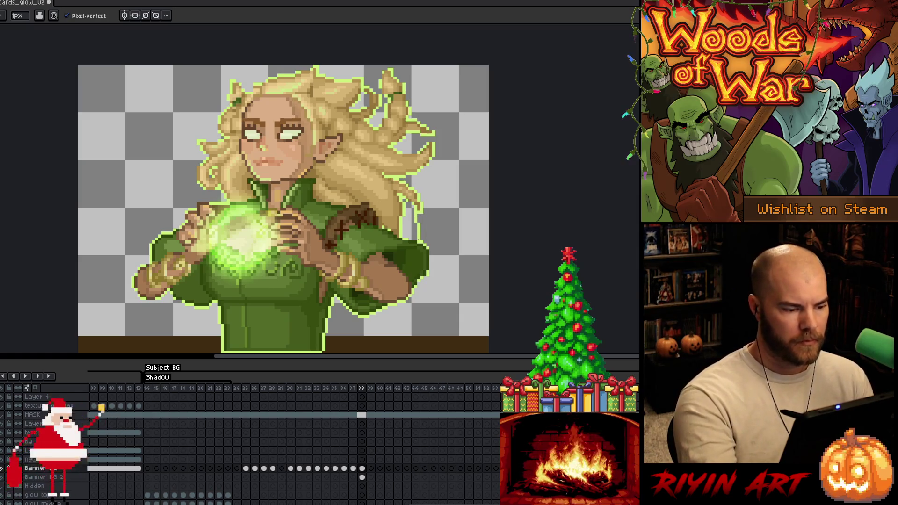
key("shift+r")
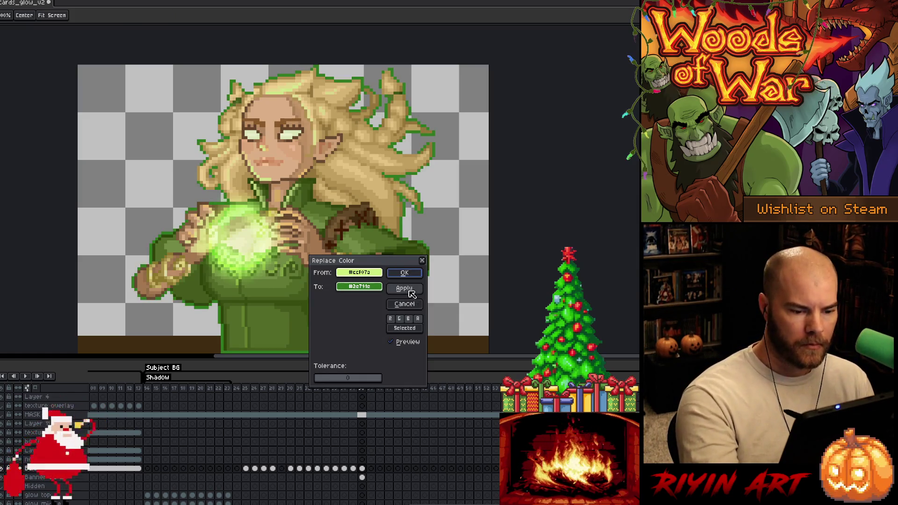
left_click(404, 304)
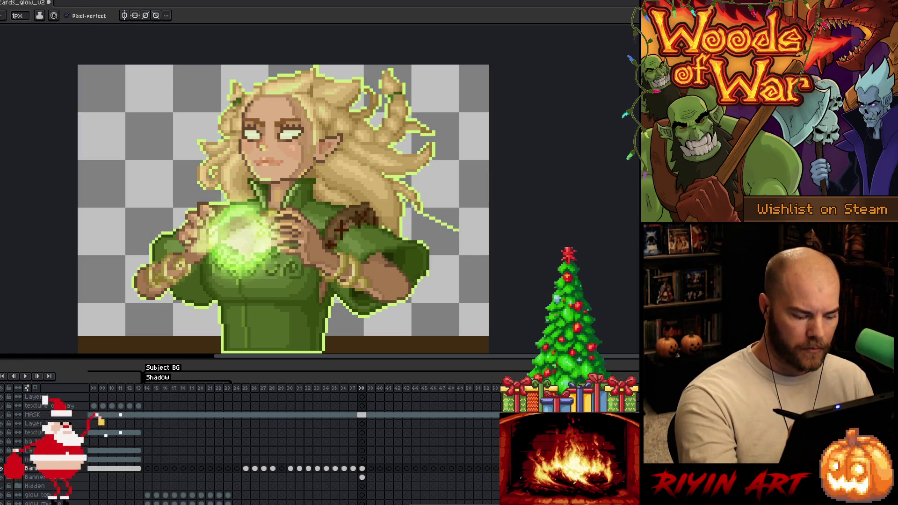
left_click_drag(421, 213, 444, 243)
- Replace the light-green outline colour with alpha 0, removing the glow border
key("shift+r")
left_click(359, 286)
left_click_drag(364, 357, 344, 358)
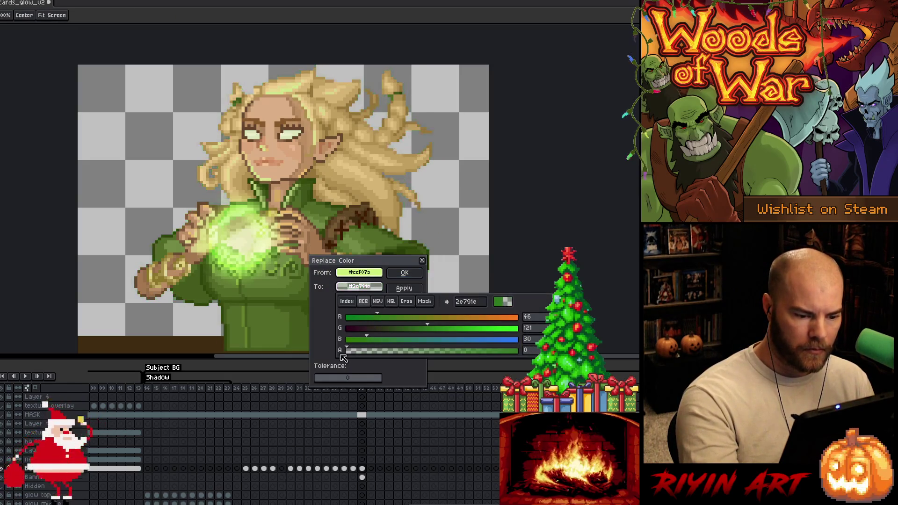
left_click(405, 272)
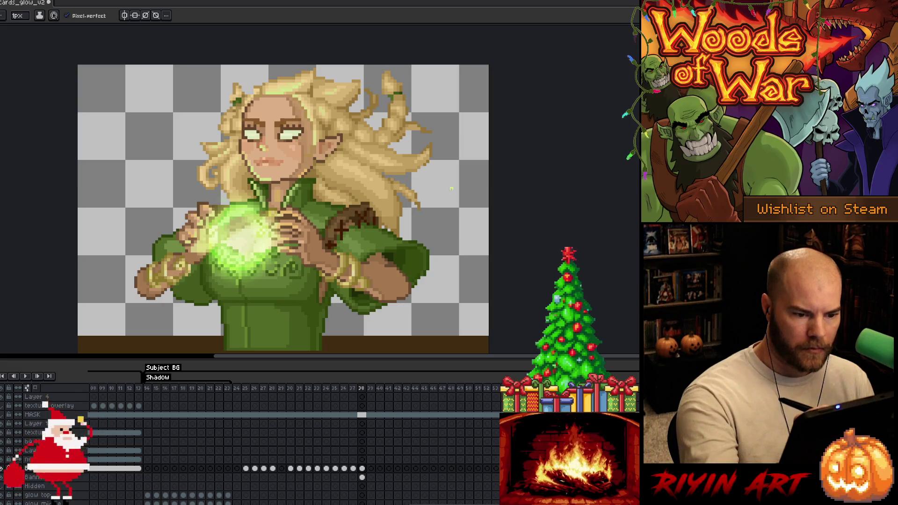
left_click_drag(466, 185, 466, 195)
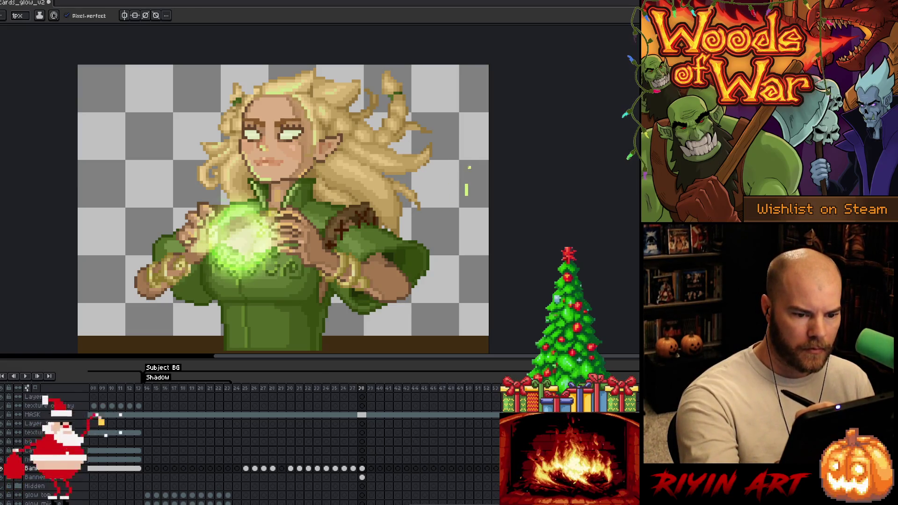
key("e")
key("alt")
key("alt")
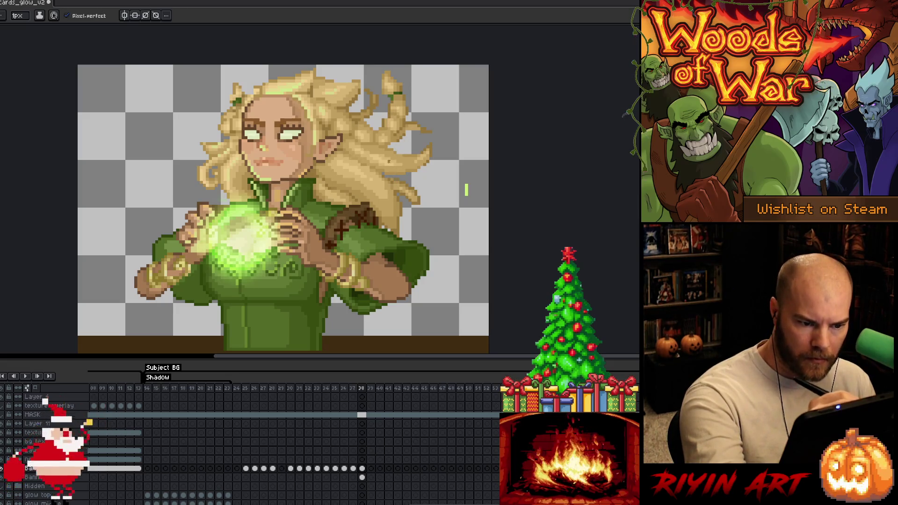
- Swap between Eraser and Pencil, then save the outline-free portrait with Ctrl+S
key("alt")
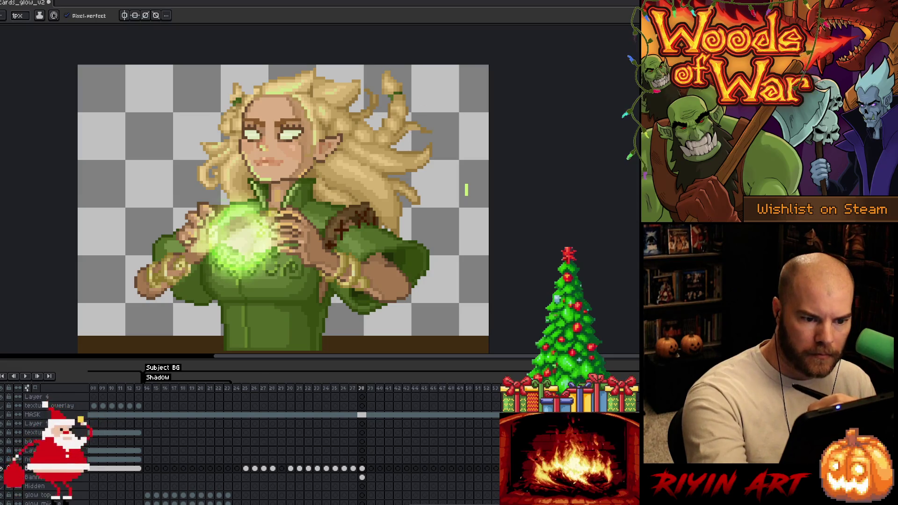
key("e")
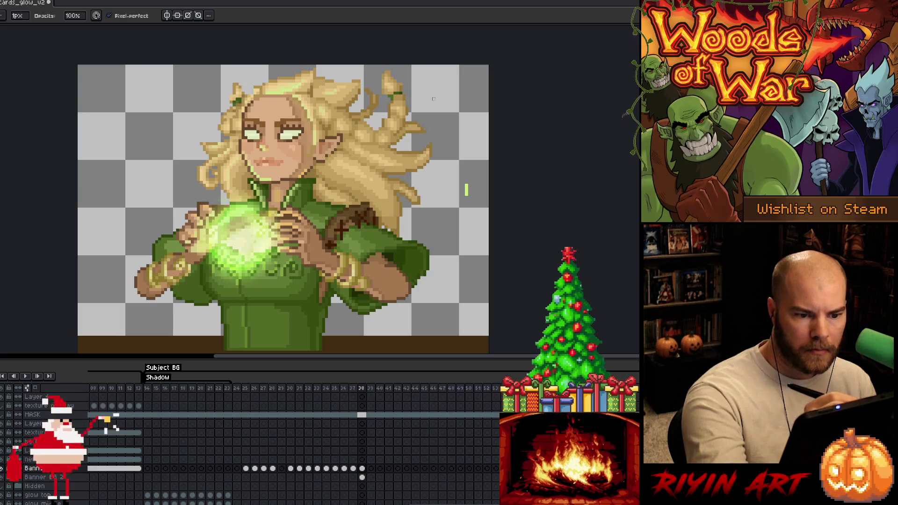
key("b")
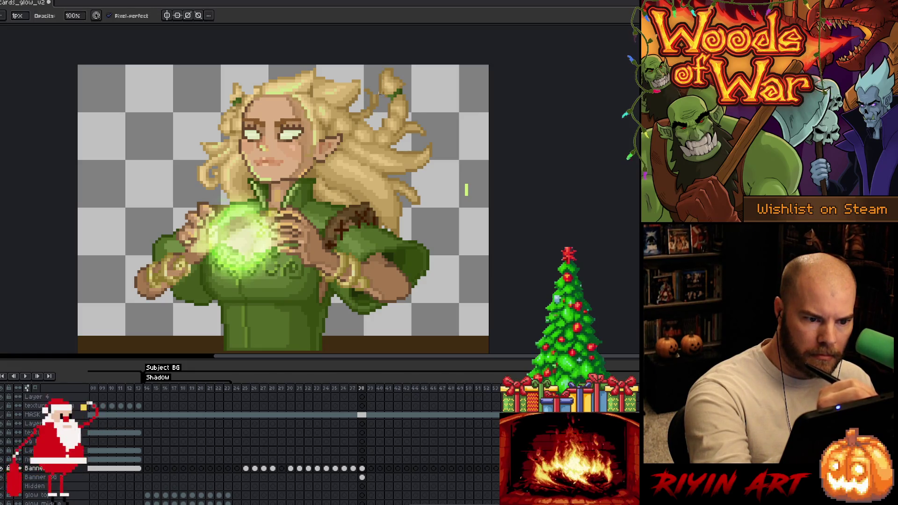
key("ctrl+s")
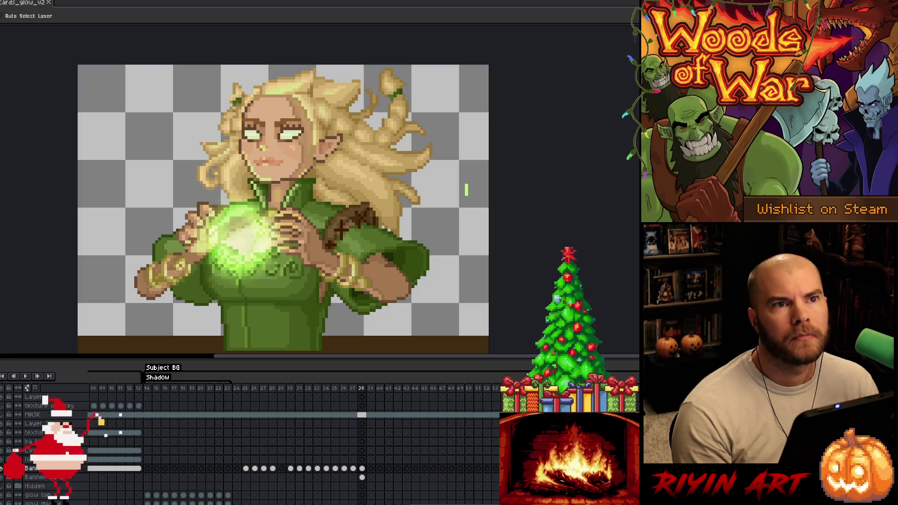
key("b")
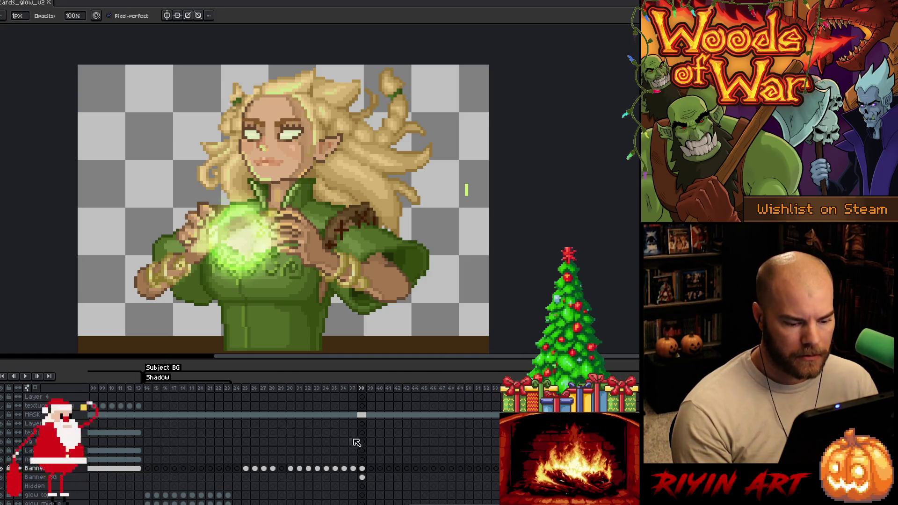
left_click(363, 469)
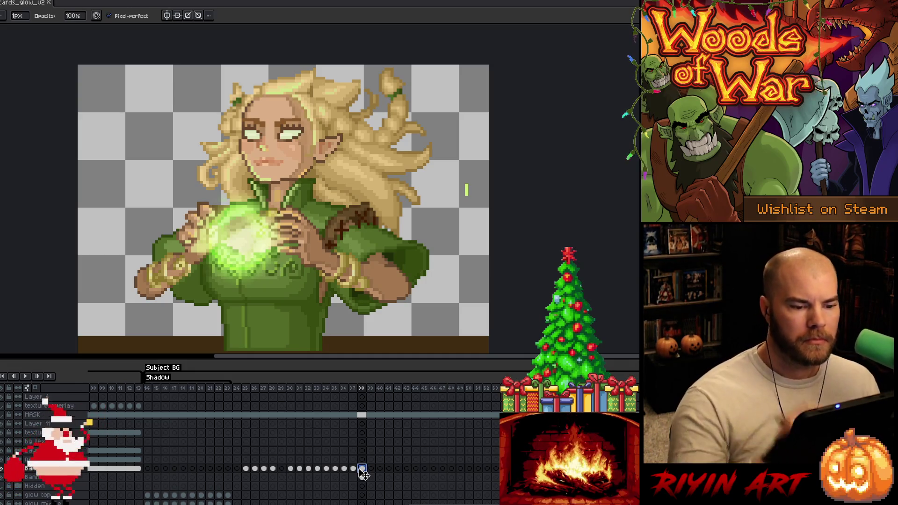
key("e")
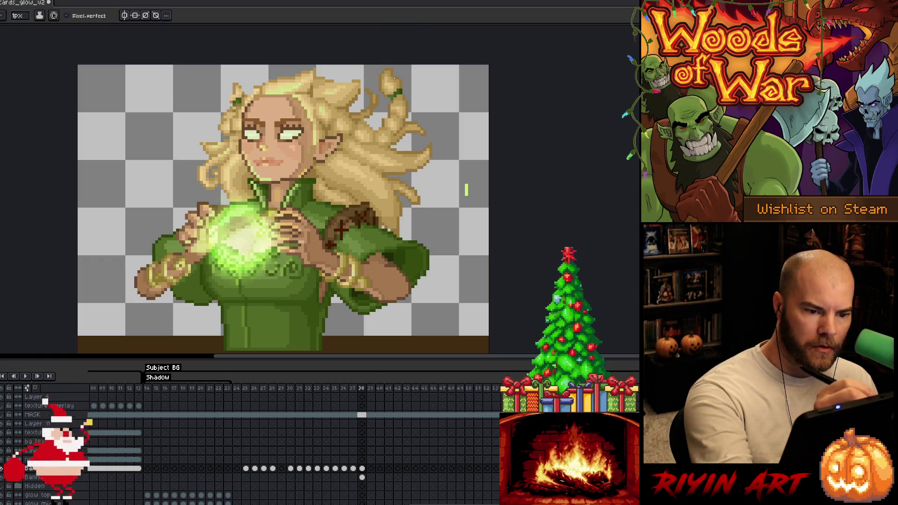
key("alt")
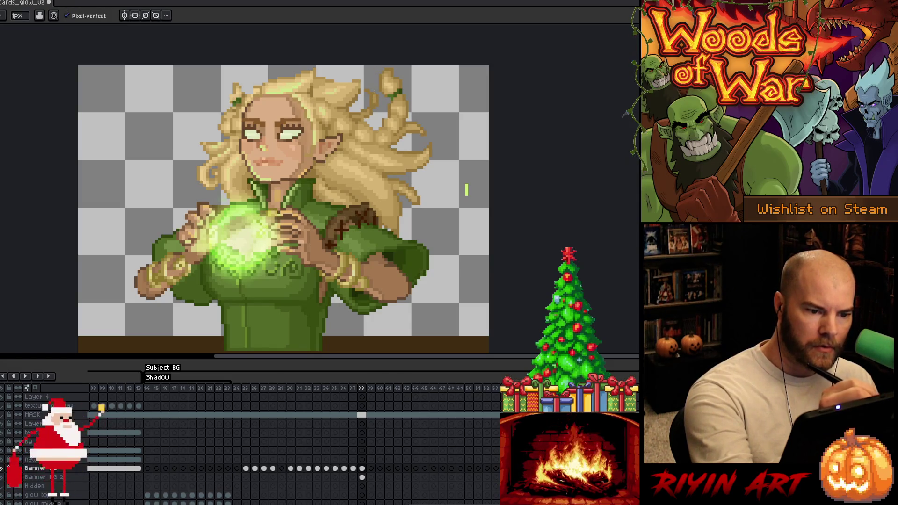
key("b")
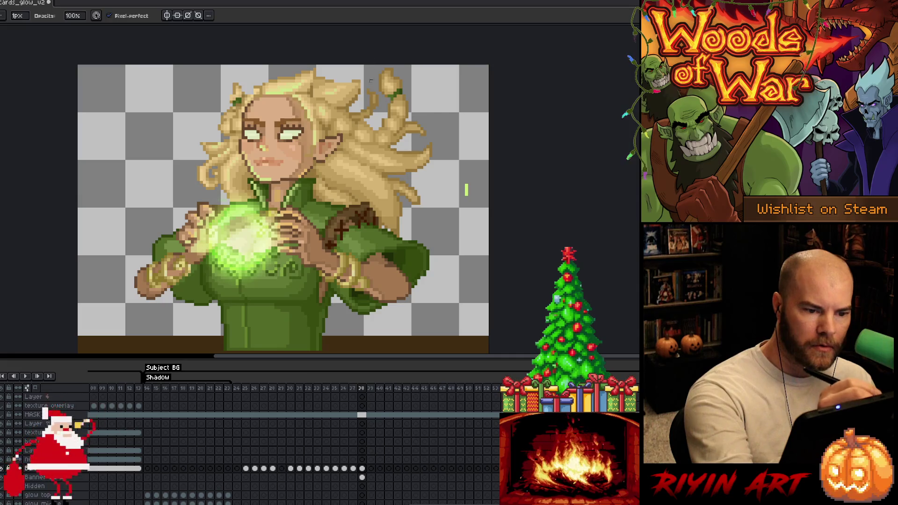
key("alt")
key("e")
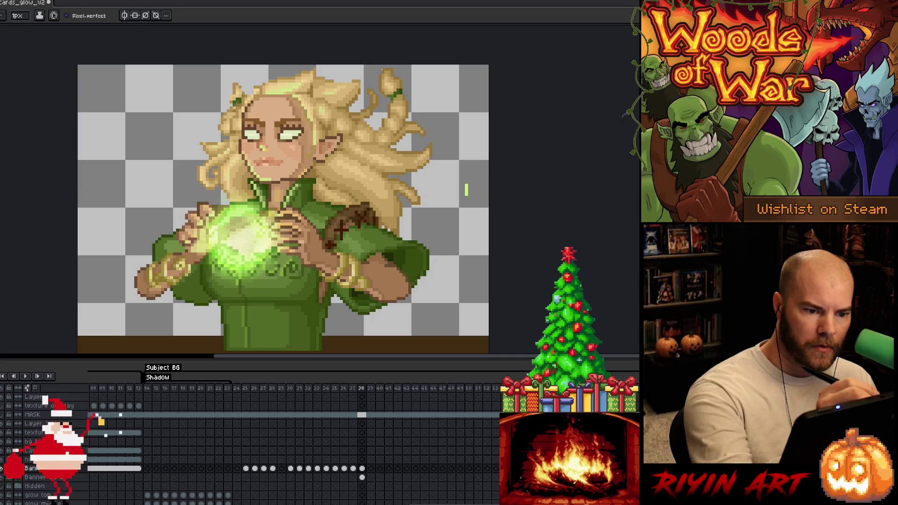
key("alt")
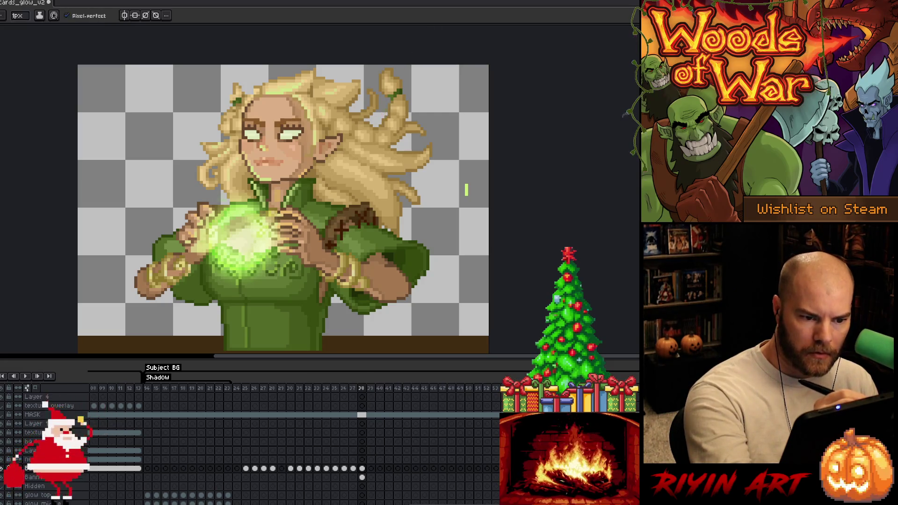
- Erase stray light pixels and darken the hair run along the top of the head
key("b")
key("e")
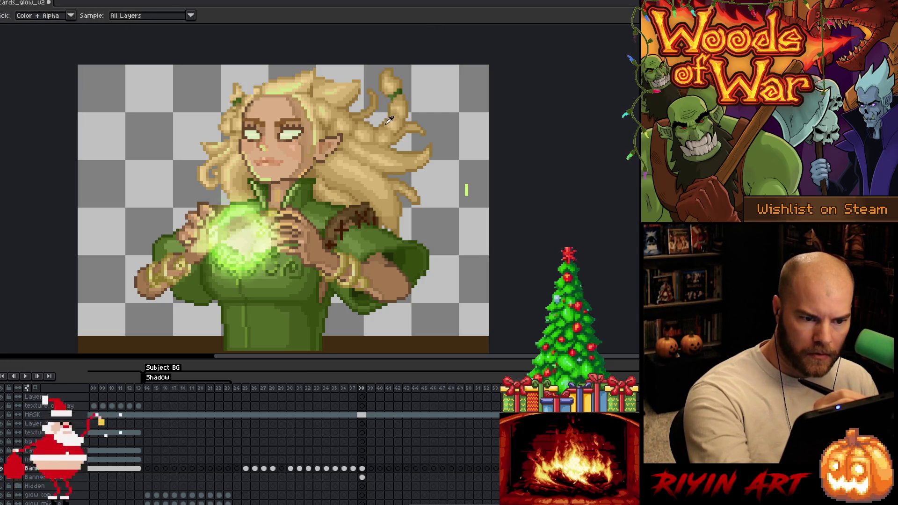
key("alt")
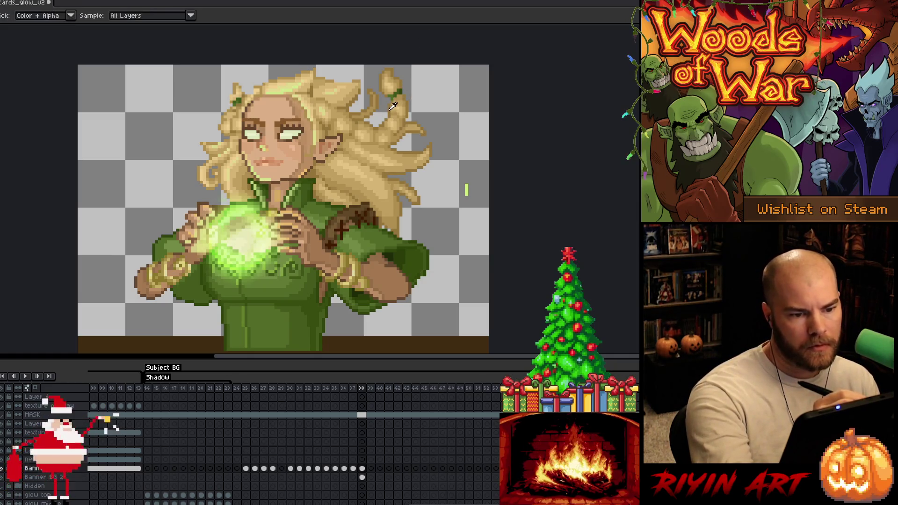
left_click(362, 82)
left_click(351, 80)
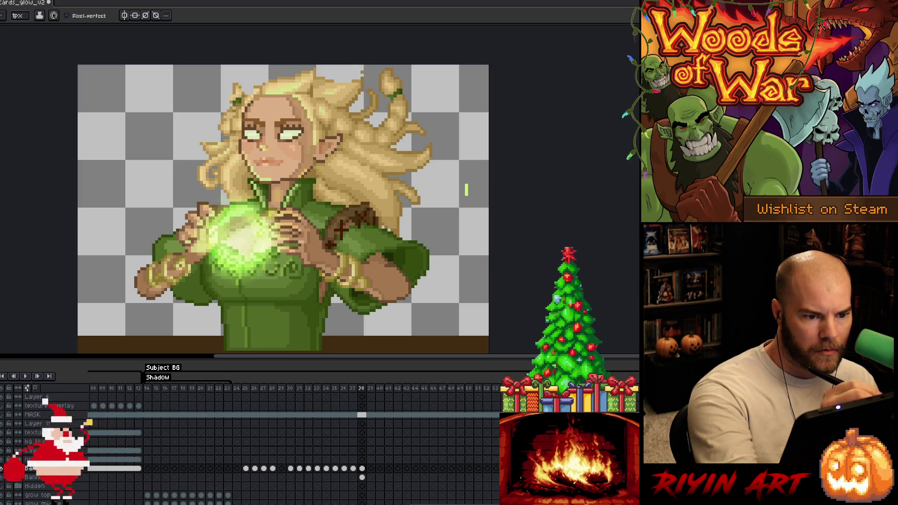
left_click(358, 76, "alt")
mouse_move(352, 80)
left_mouse_down()
mouse_move(335, 81)
mouse_move(357, 77)
left_mouse_up()
left_click(362, 78, "alt")
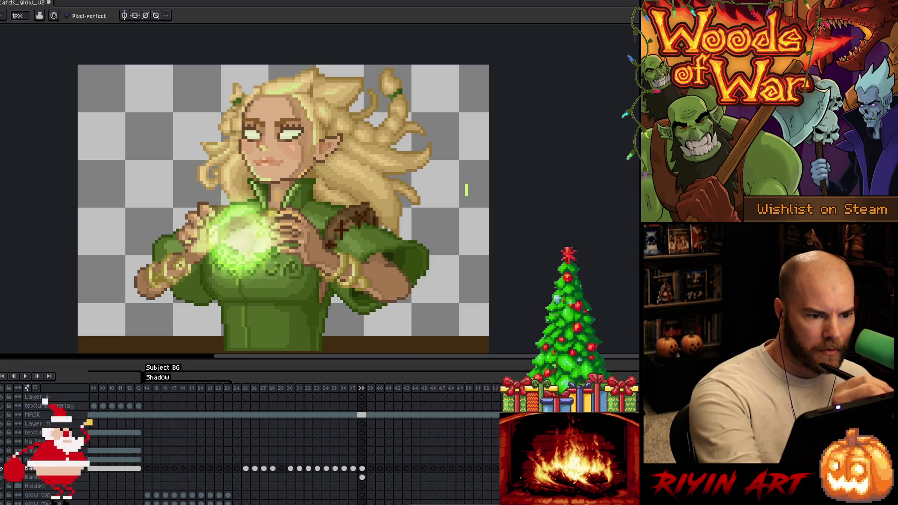
- Sample hair colours from the artwork to continue tidying the head outline
left_click(319, 68, "alt")
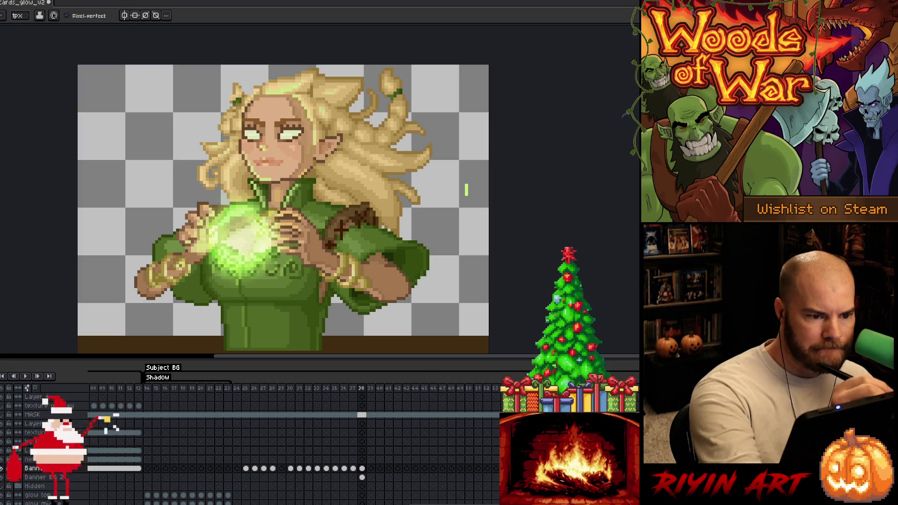
left_click(314, 59, "alt")
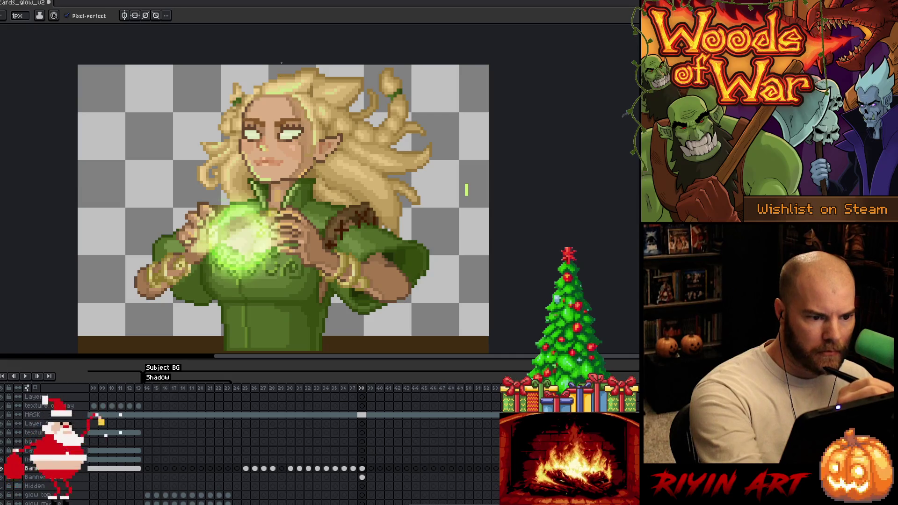
key("alt")
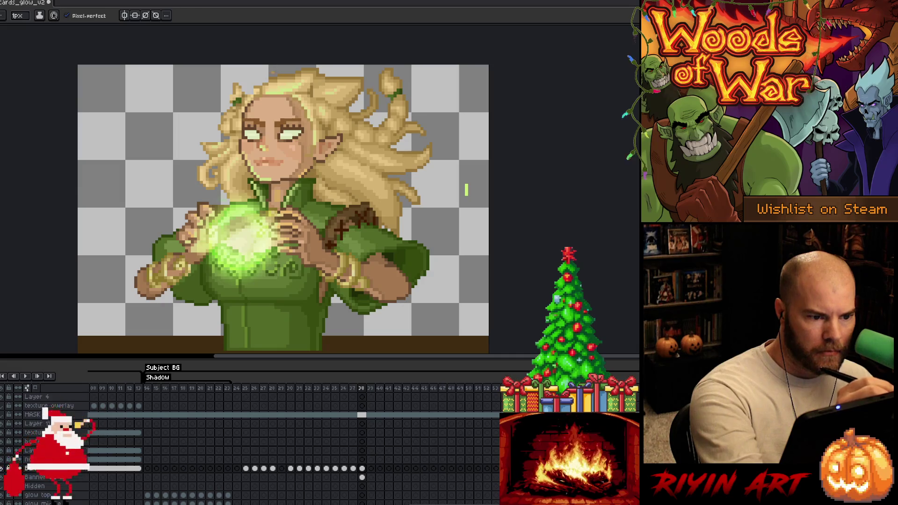
key("alt")
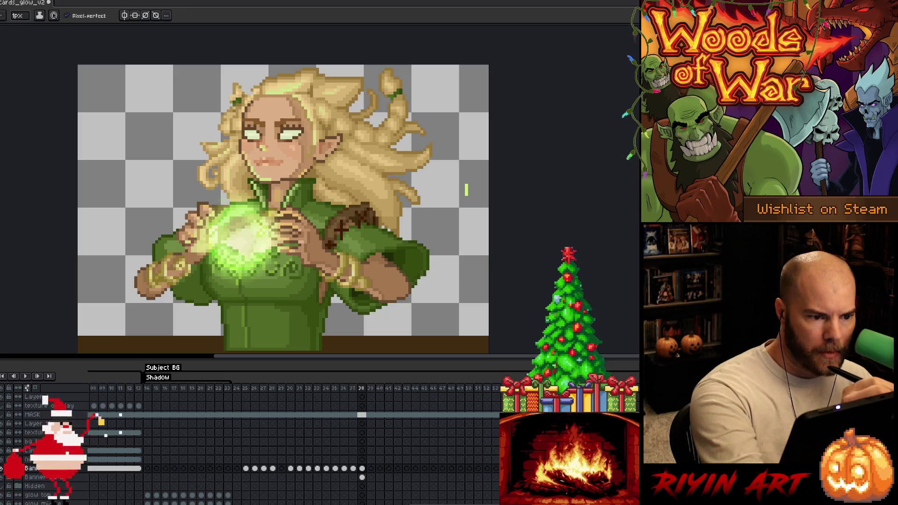
key("alt")
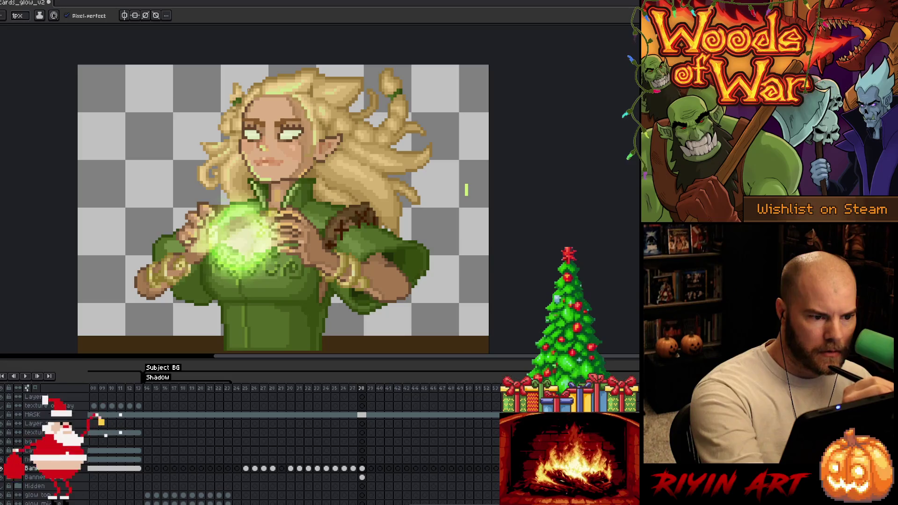
key("alt")
left_click(250, 88, "alt")
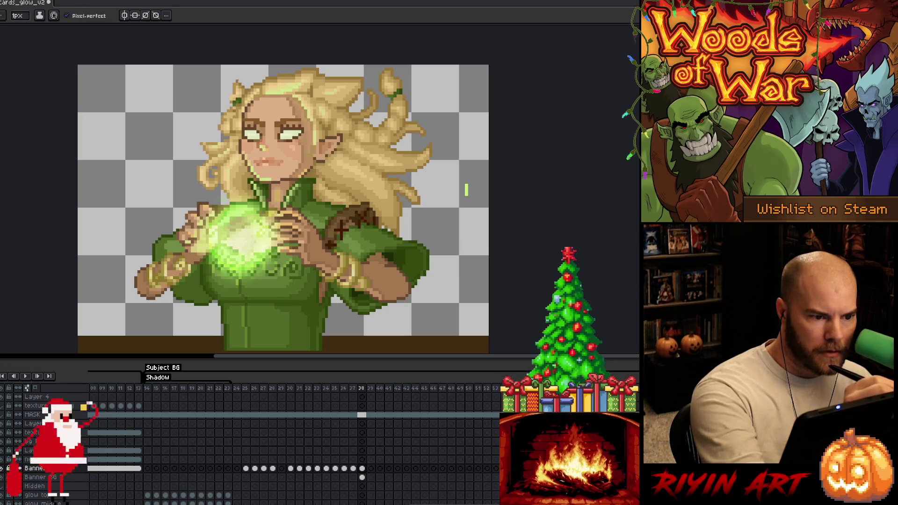
- Save the tidied portrait file with Ctrl+S
key("alt")
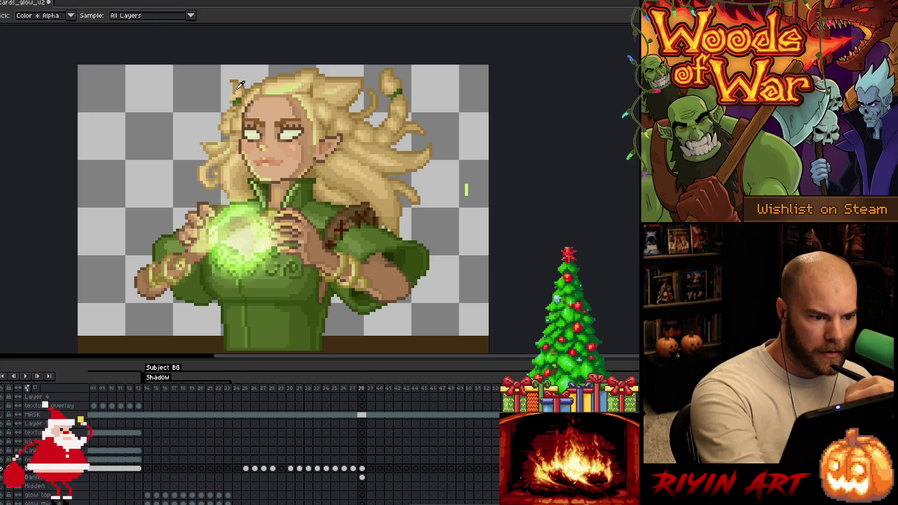
key("alt")
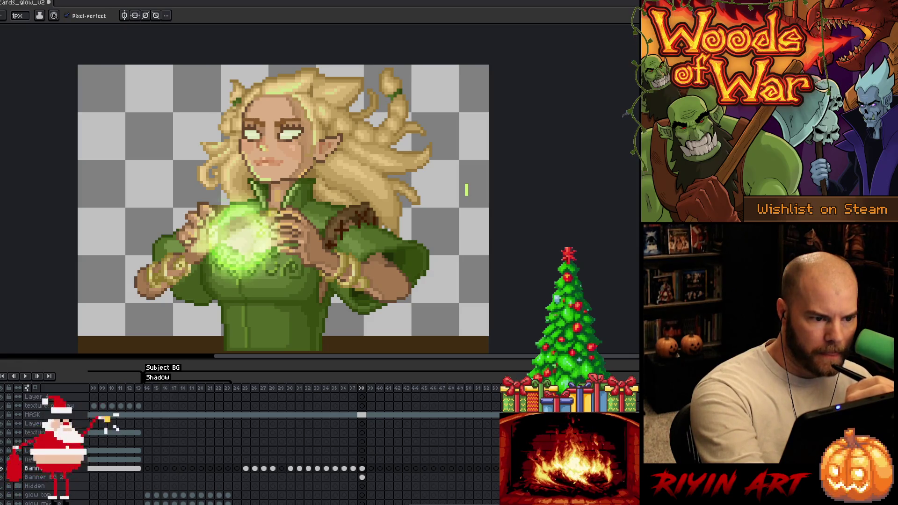
key("alt")
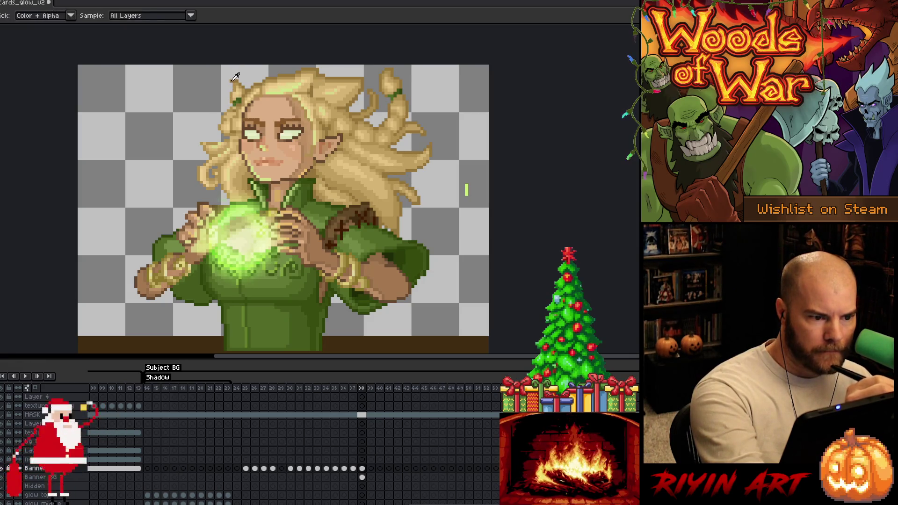
key("alt")
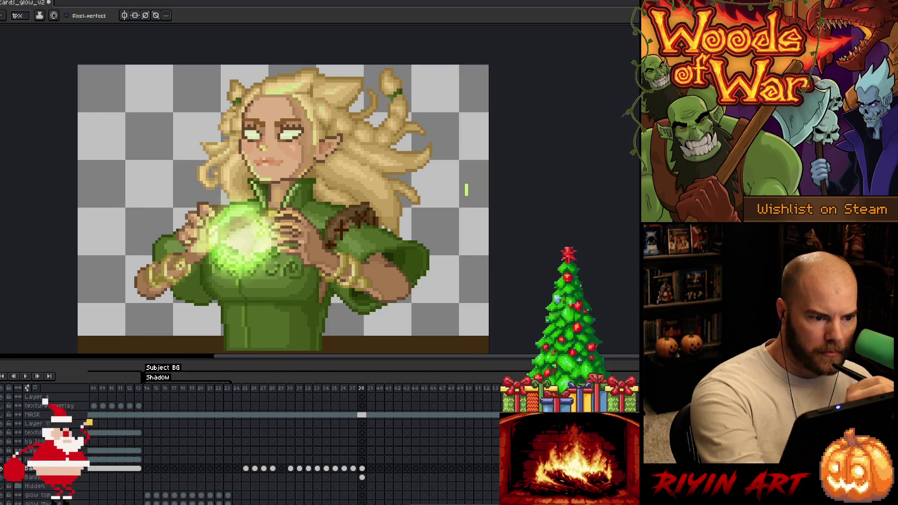
key("ctrl+s")
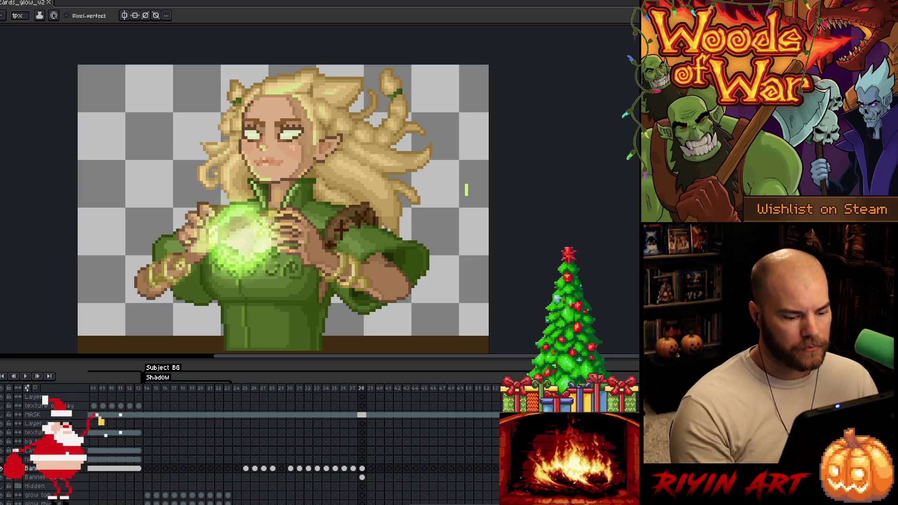
- Select the whole elf portrait and paste it into a new blank sprite
left_click(362, 468)
scroll(341, 322, "down", 1)
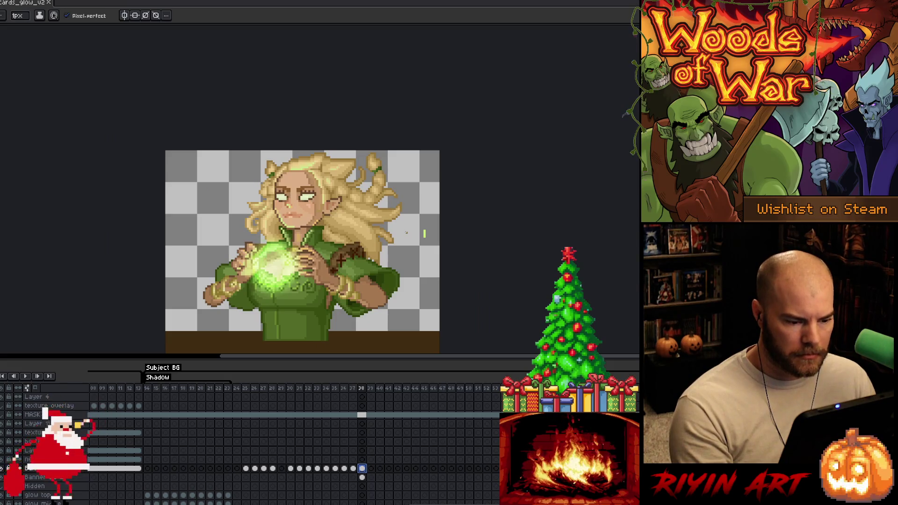
key("m")
left_click_drag(441, 150, 160, 348)
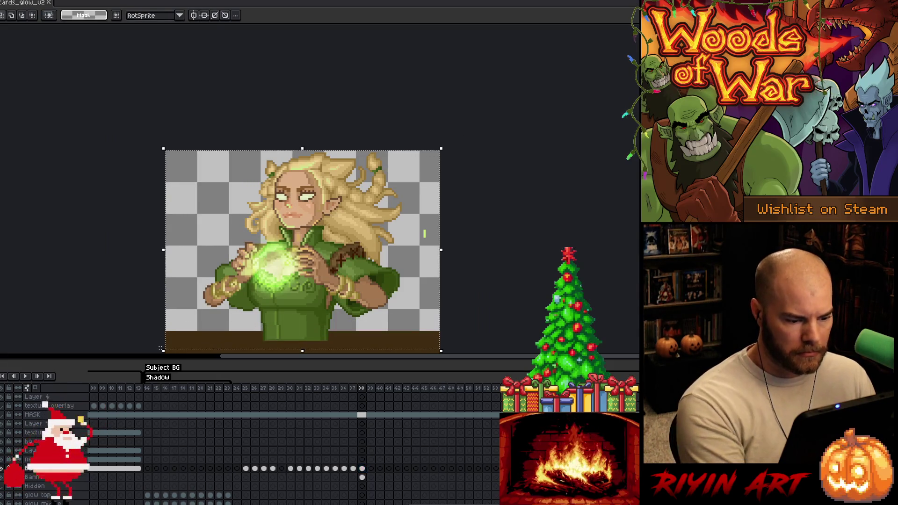
key("ctrl+n")
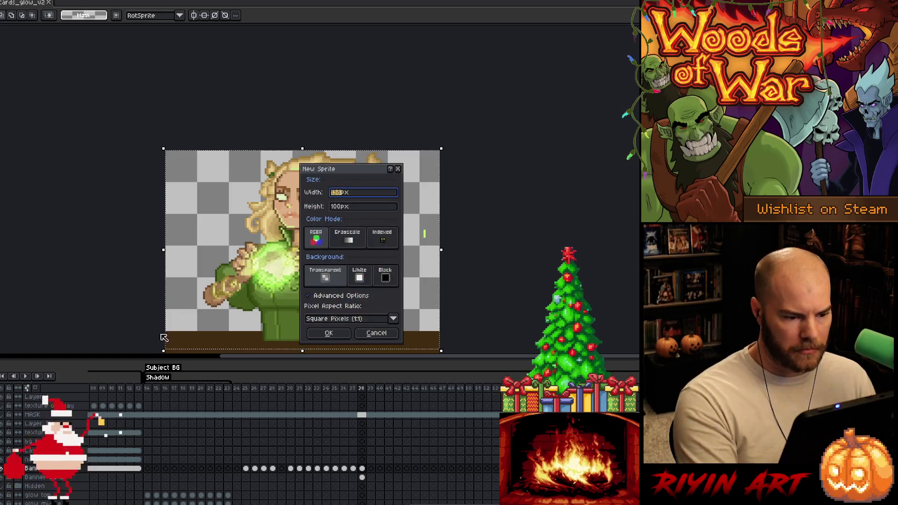
key("Return")
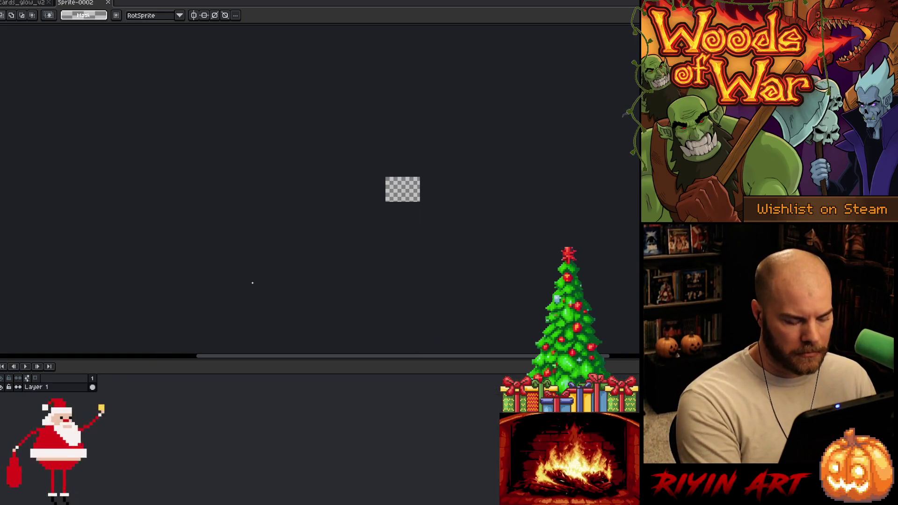
key("ctrl+v")
scroll(308, 164, "up", 5)
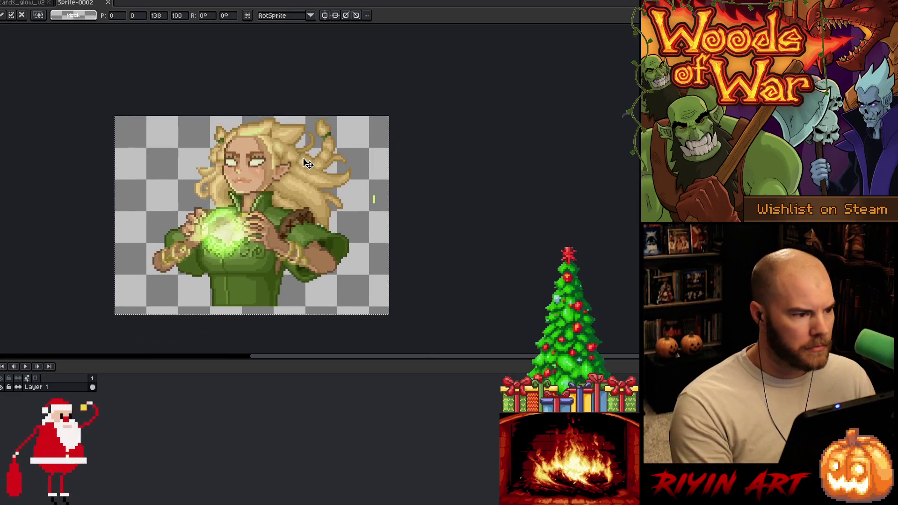
- Save the new sprite as marian_rescale
key("ctrl+s")
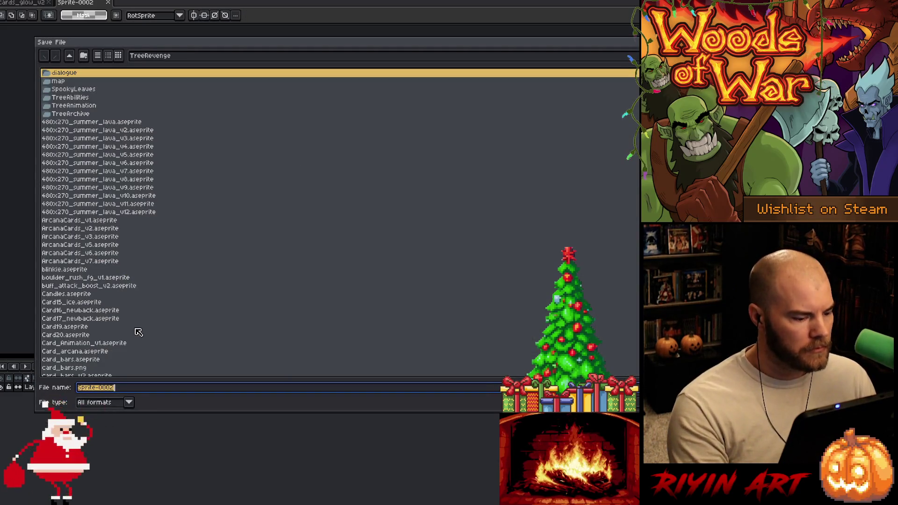
type("marian")
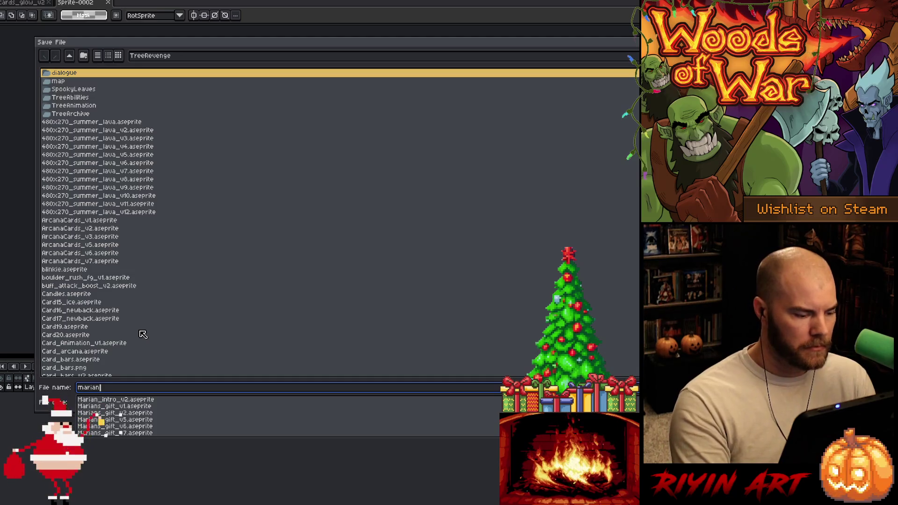
type("_rescale_v1")
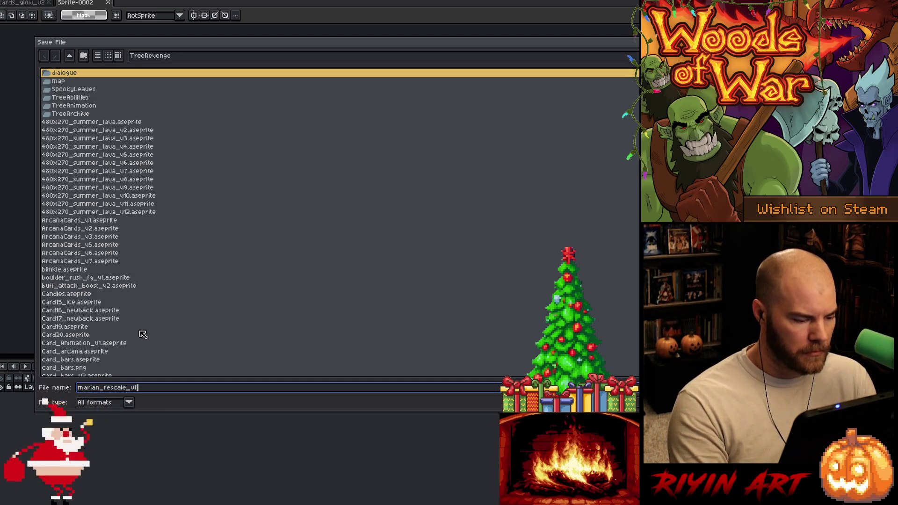
key("Return")
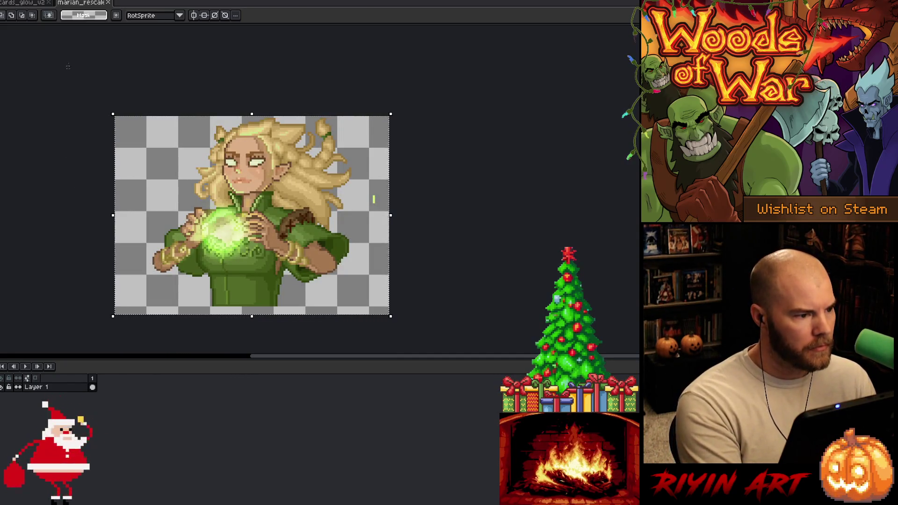
- Zoom in and pan so the elf portrait is centered and fills most of the canvas area
scroll(122, 227, "up", 2)
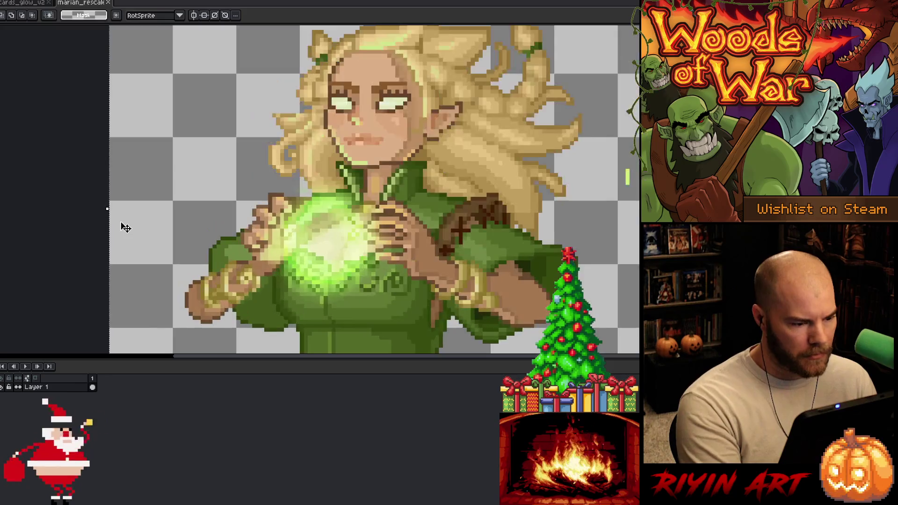
scroll(148, 220, "down", 1)
left_click_drag(191, 193, 197, 182)
left_click_drag(237, 366, 244, 467)
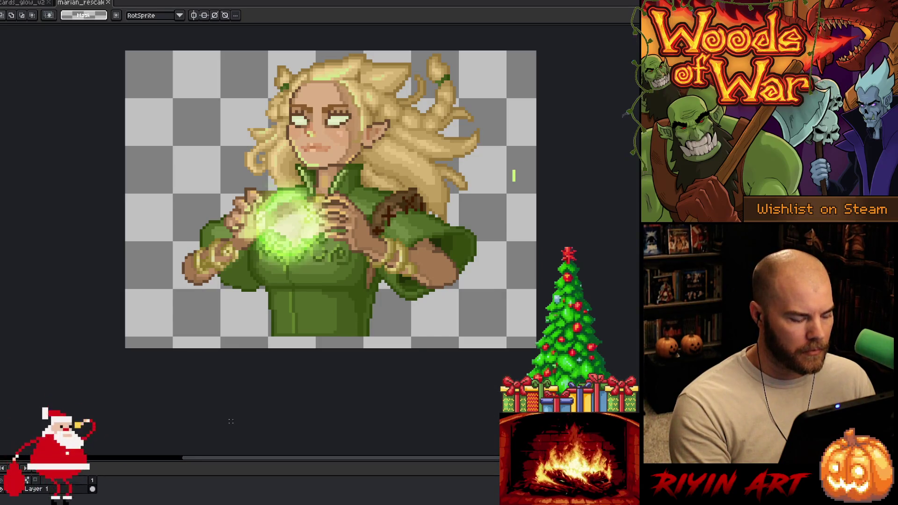
scroll(281, 243, "up", 2)
left_click_drag(311, 182, 298, 235)
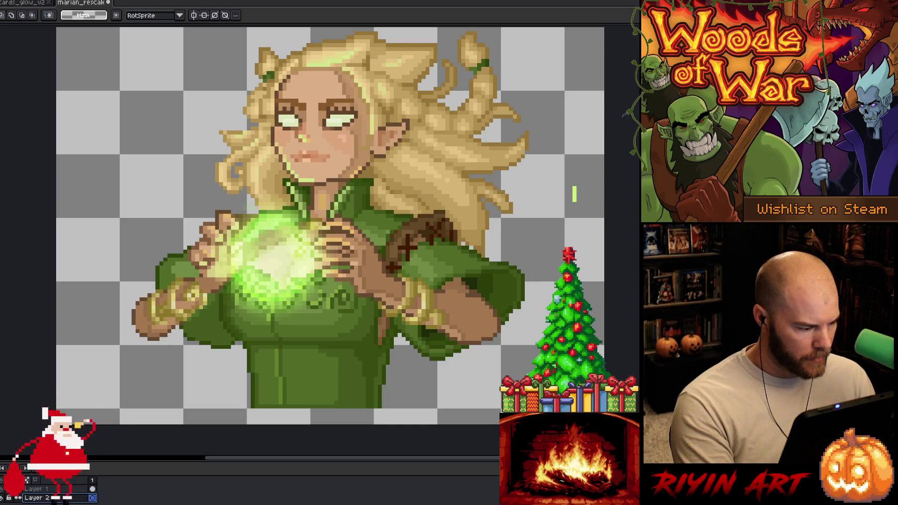
- Fill the backdrop dark, undo a trial grey fill, and save the file
key("w")
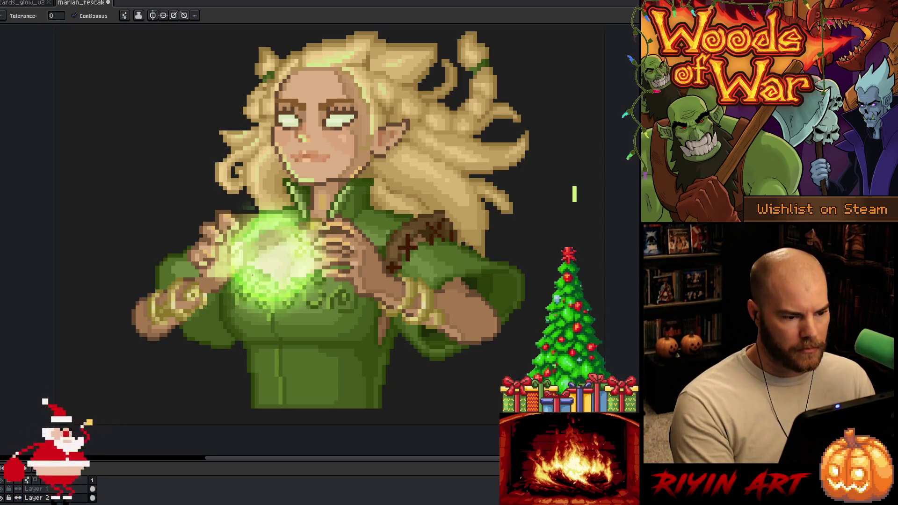
left_click(574, 194)
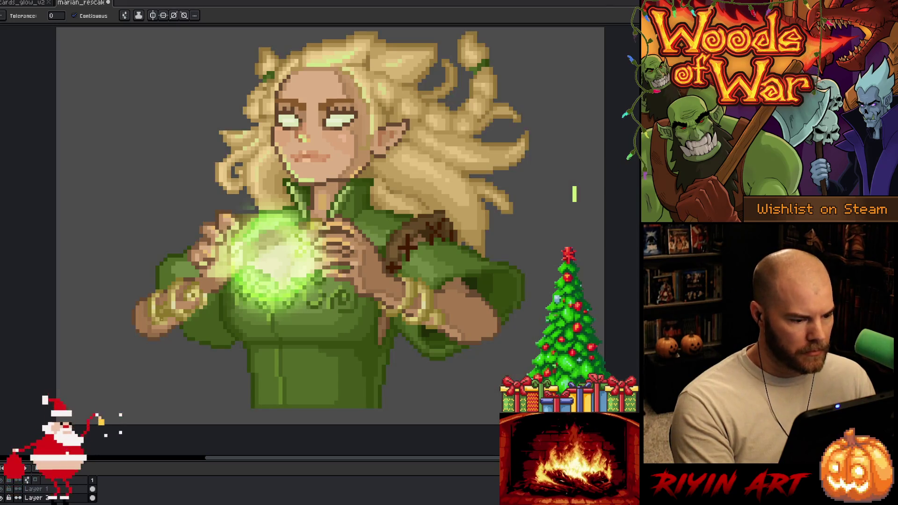
key("ctrl+z")
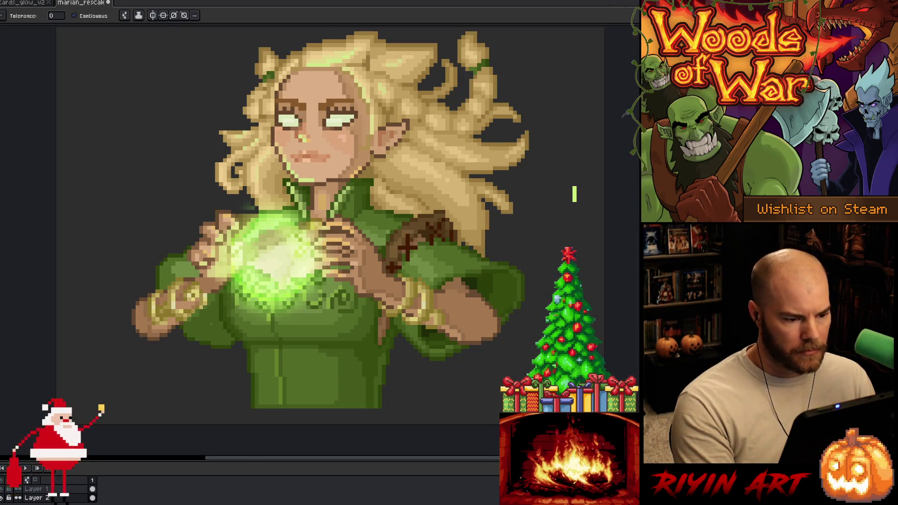
left_click_drag(574, 194, 550, 209)
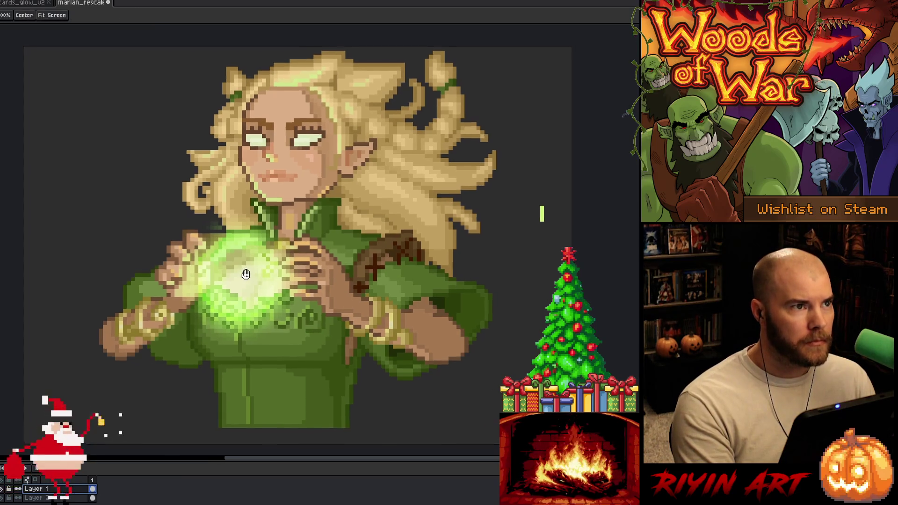
left_click_drag(256, 266, 247, 283)
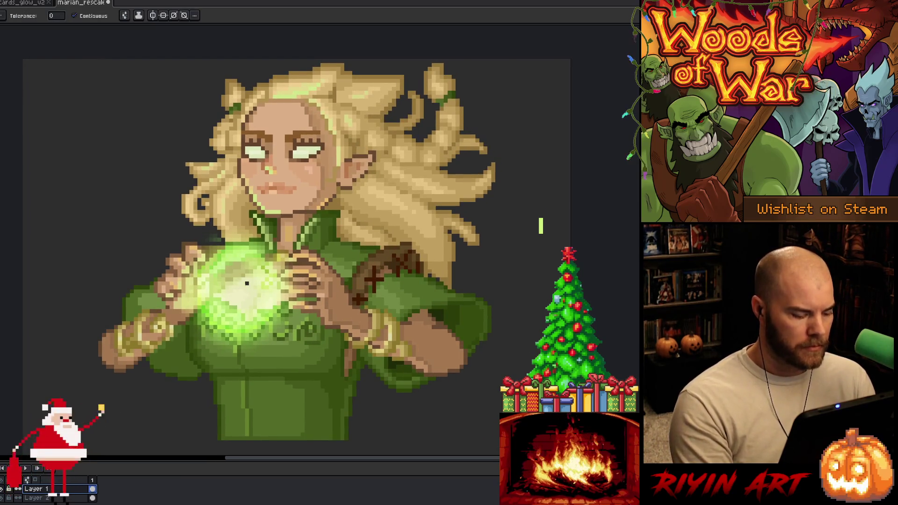
key("ctrl+s")
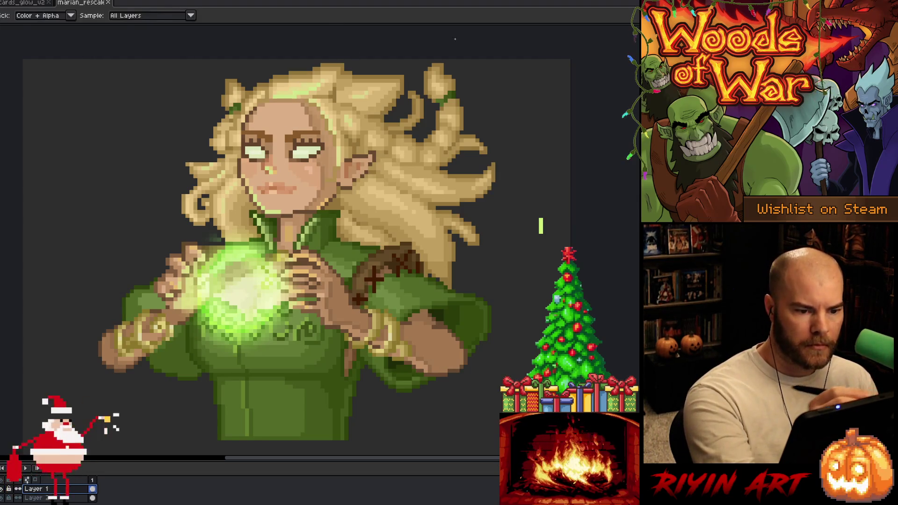
- Sample colours from the portrait and alternate Pencil and Eraser for small touch-ups
key("i")
key("b")
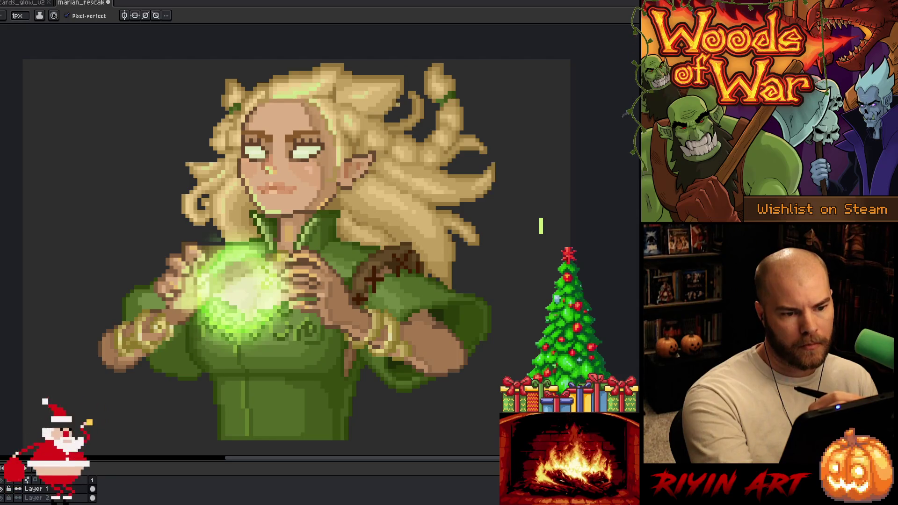
left_click(404, 104, "alt")
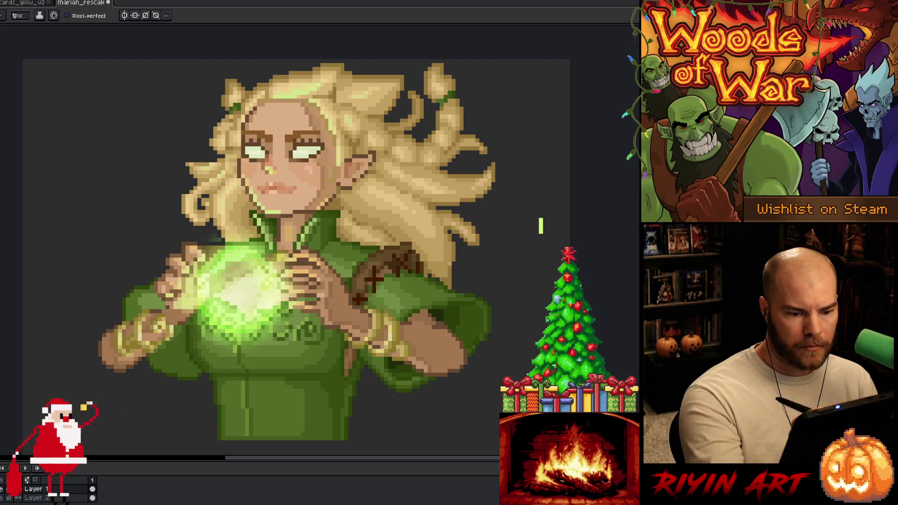
left_click(457, 252, "alt")
left_click(443, 262, "alt")
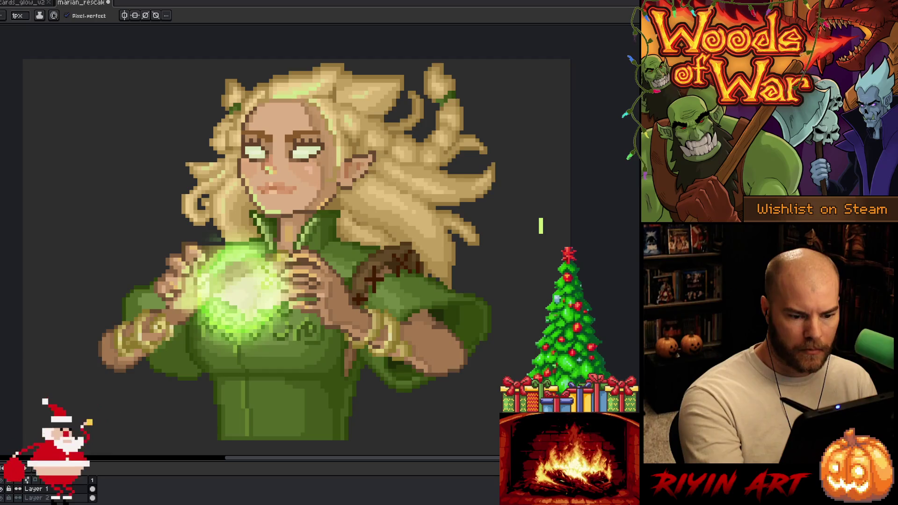
key("b")
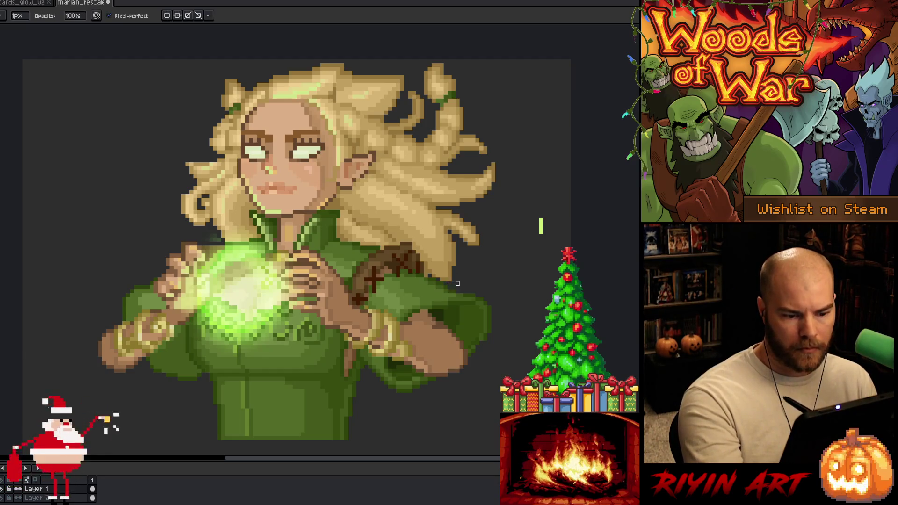
key("e")
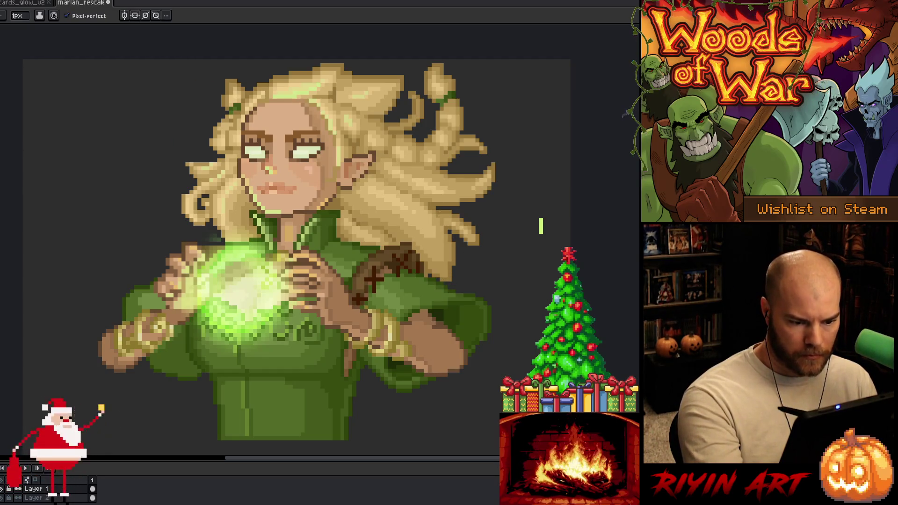
key("b")
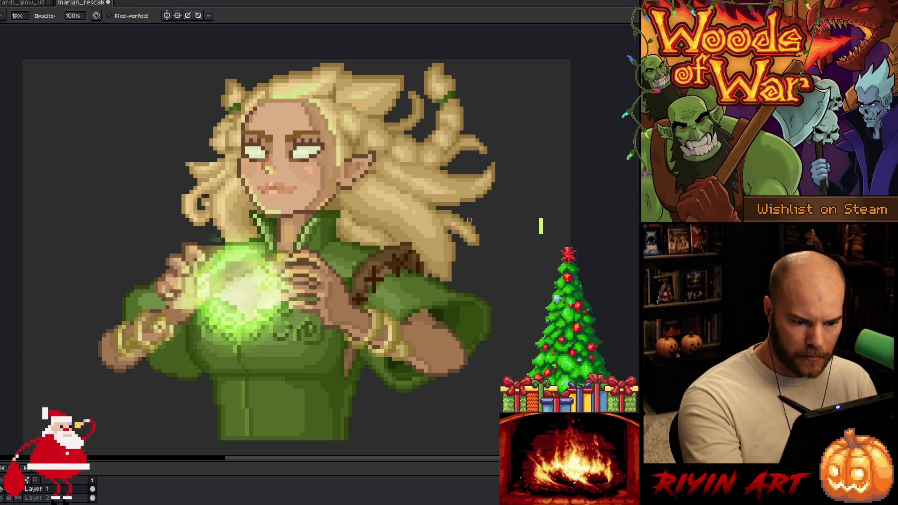
key("e")
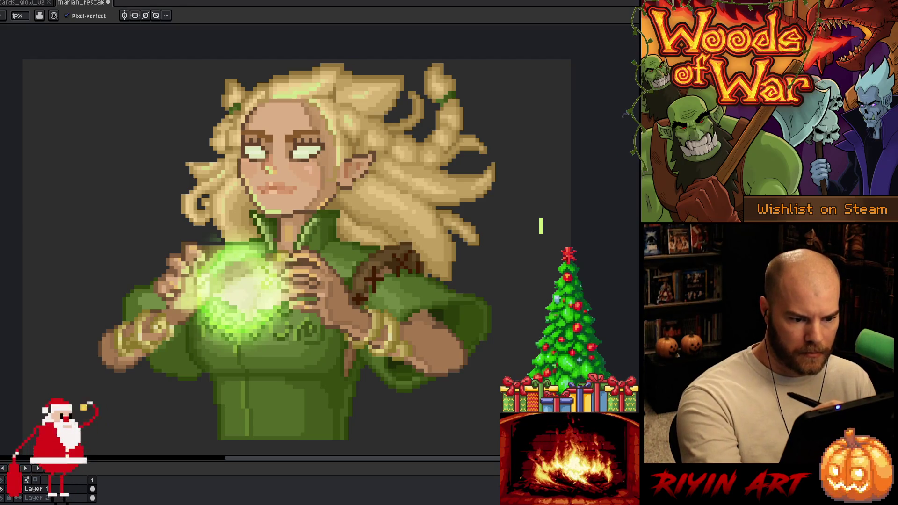
key("i")
key("b")
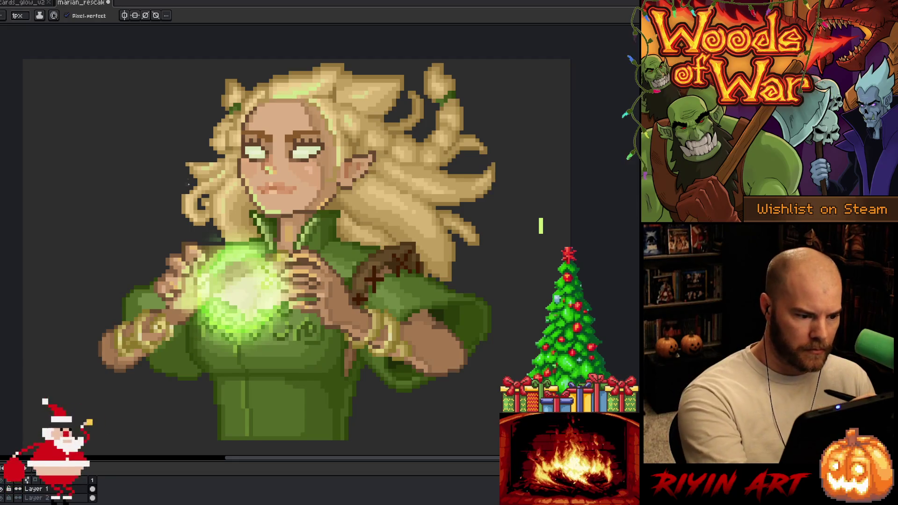
- Sample colours from the portrait and touch up pixels with the pencil
key("i")
key("b")
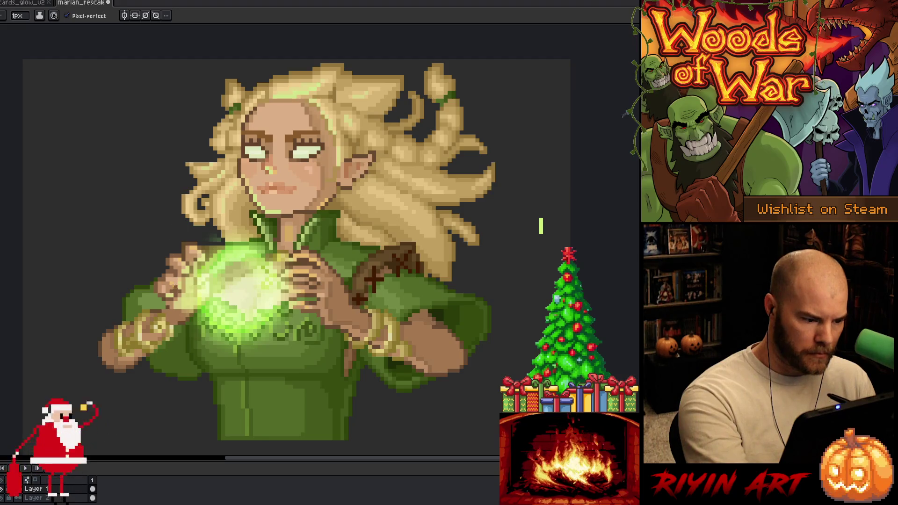
left_click(174, 295, "alt")
key("i")
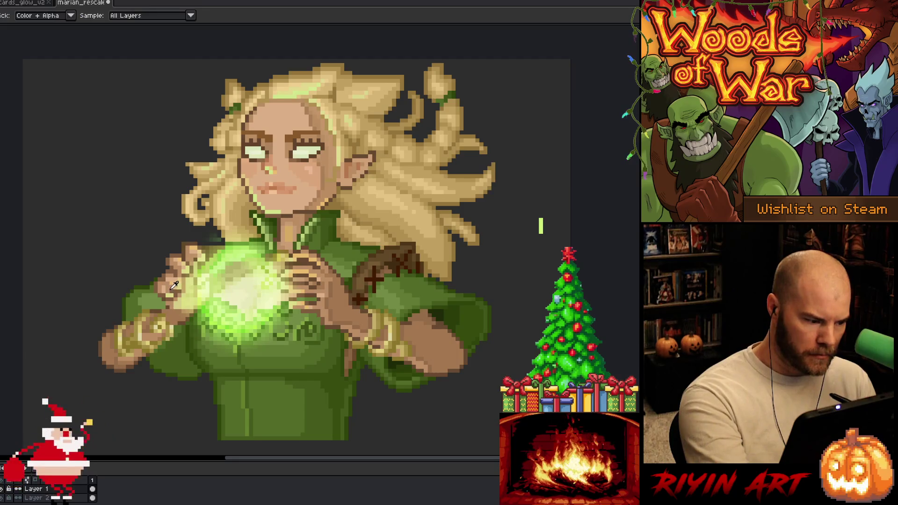
key("b")
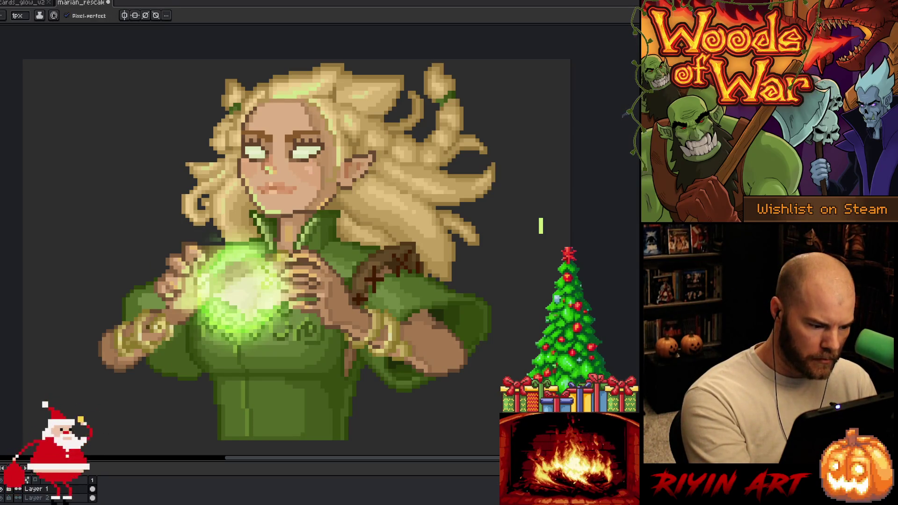
key("alt")
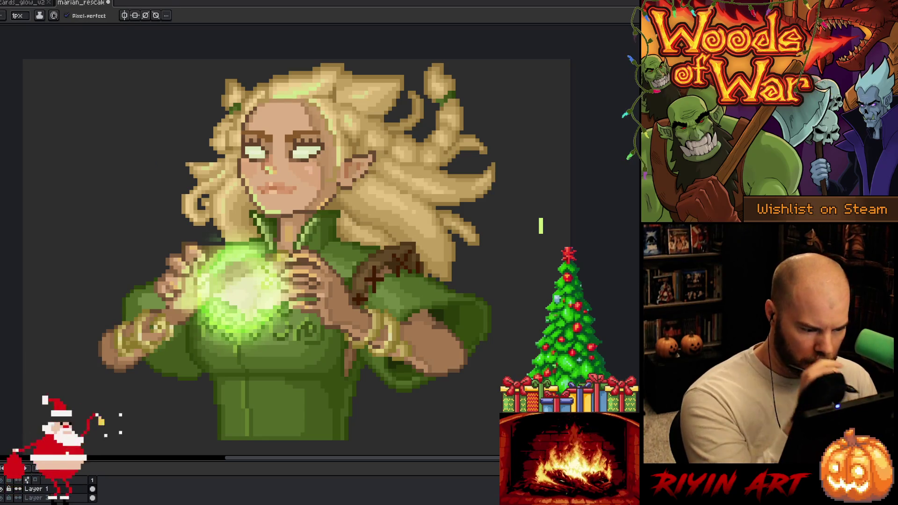
key("alt")
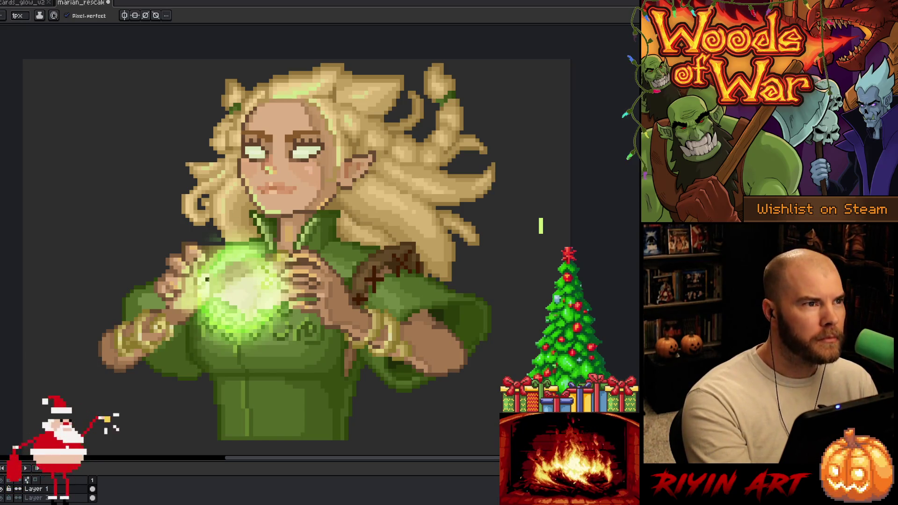
key("v")
key("b")
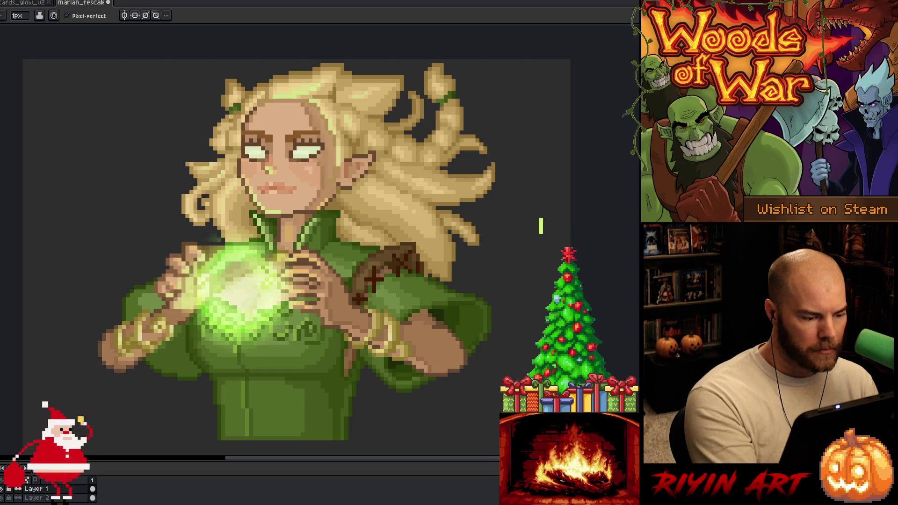
- Refine pixels with Pencil and Eraser, saving the portrait several times
key("b")
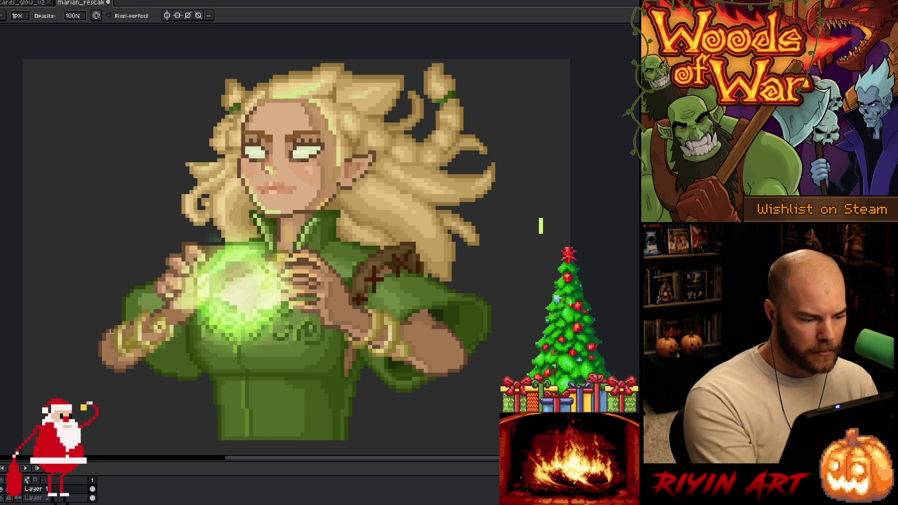
key("e")
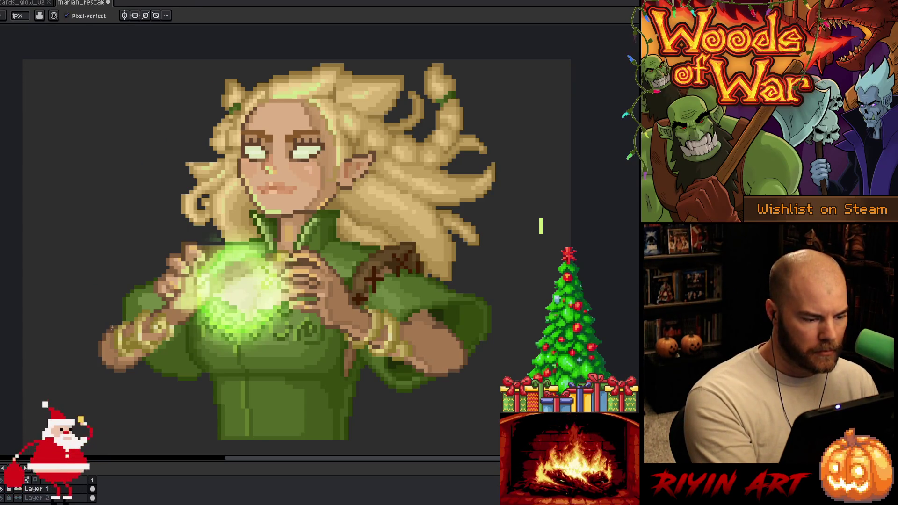
key("ctrl+s")
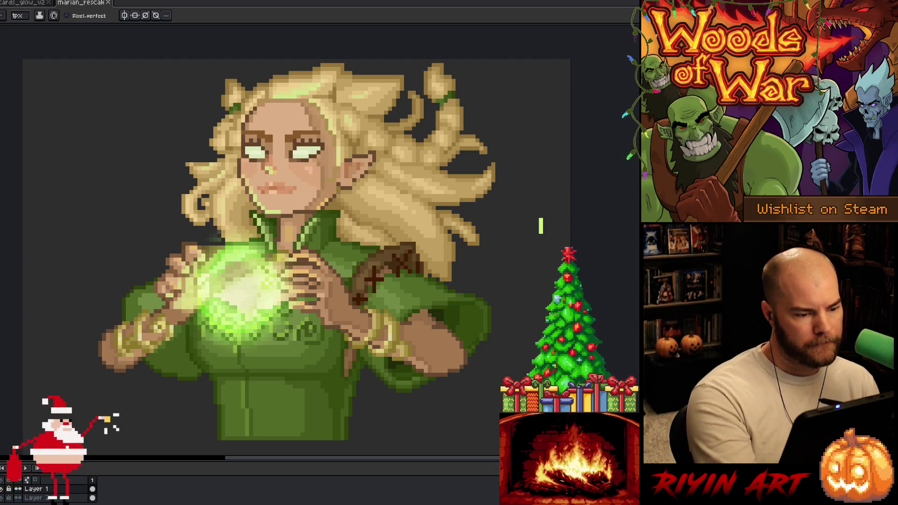
key("b")
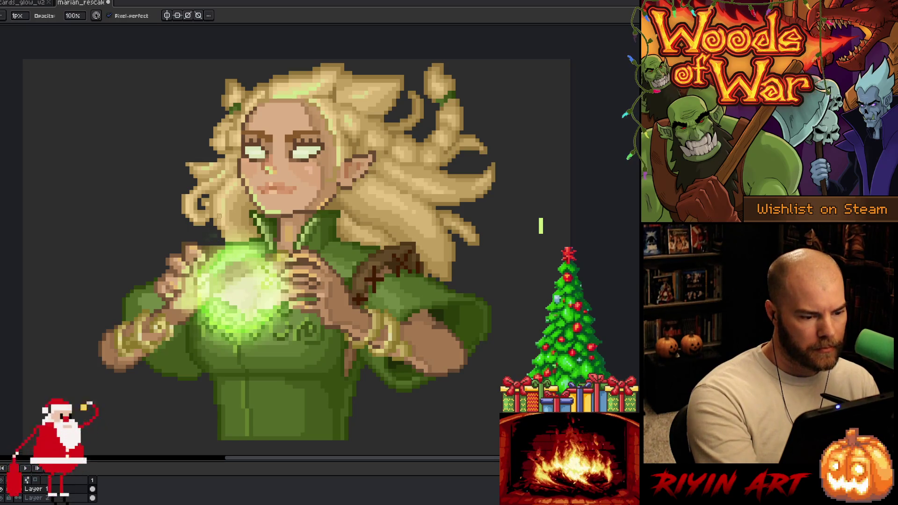
key("ctrl+s")
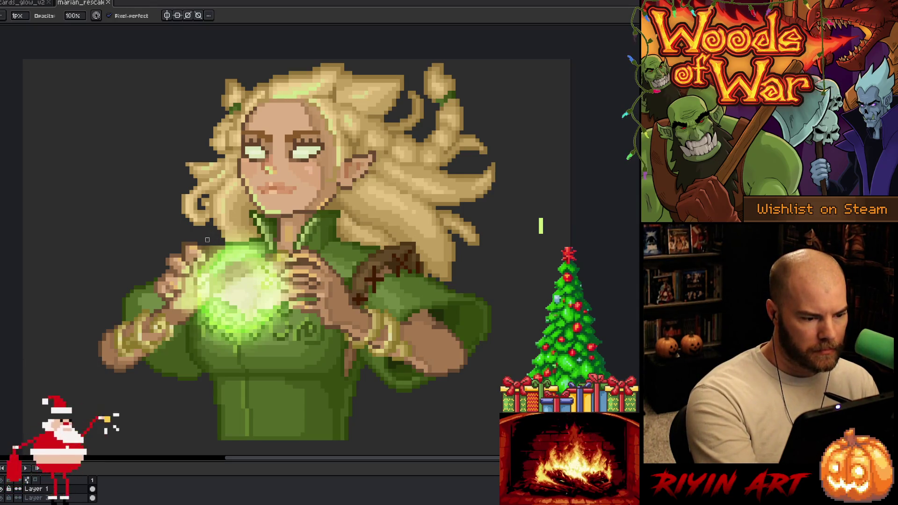
key("ctrl+s")
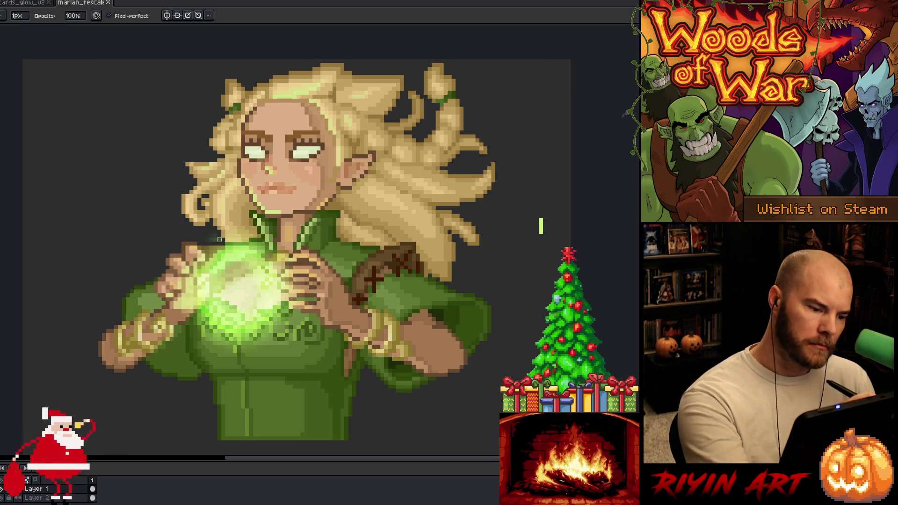
- Cut the faint glow pixels above the left hand and paste them onto a new layer
key("m")
left_click_drag(198, 227, 224, 244)
key("Delete")
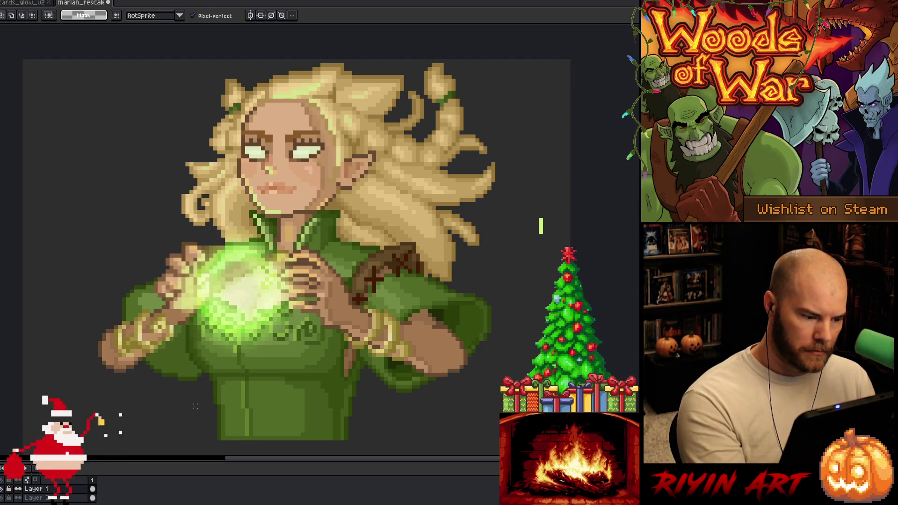
key("shift+n")
key("ctrl+v")
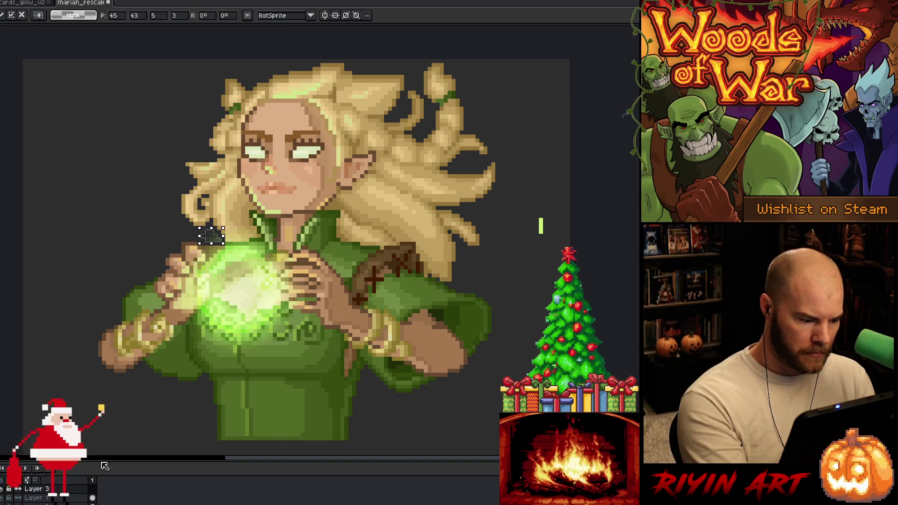
- Rename the new layer to grad, save, and clear the remaining selected pixels
double_click(46, 490)
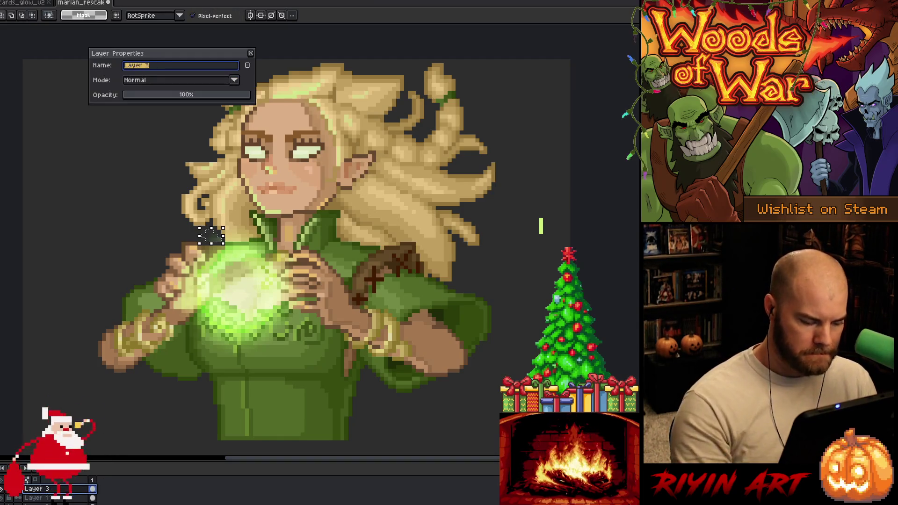
type("grad")
key("Return")
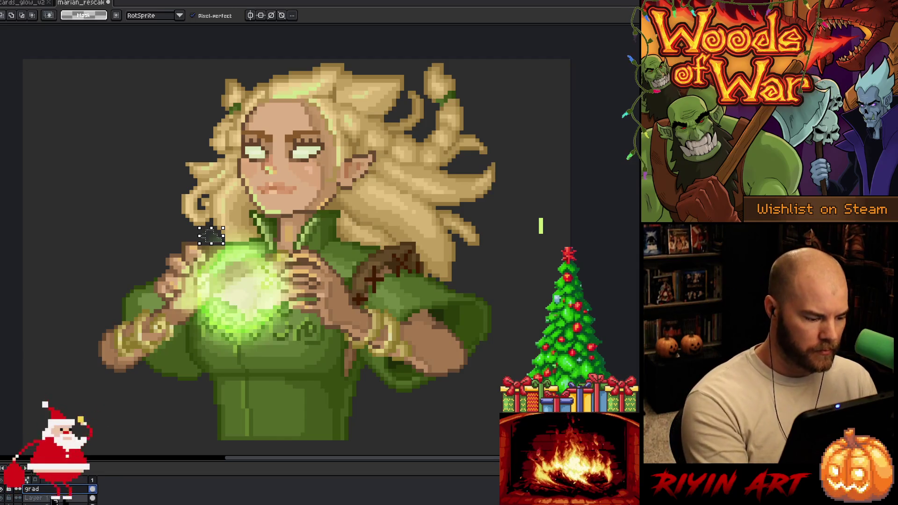
right_click(304, 215)
key("ctrl+s")
key("Delete")
key("b")
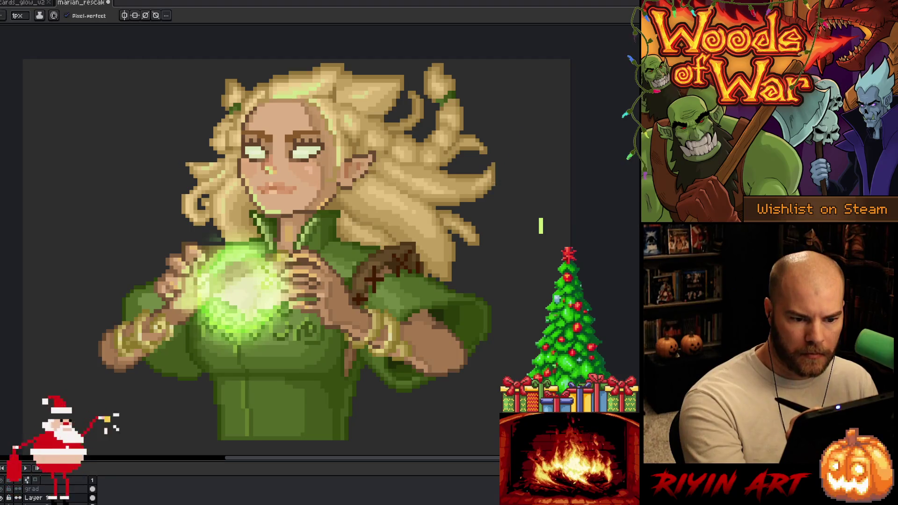
- Save the portrait and touch up pixels near the elf's ear
key("ctrl+s")
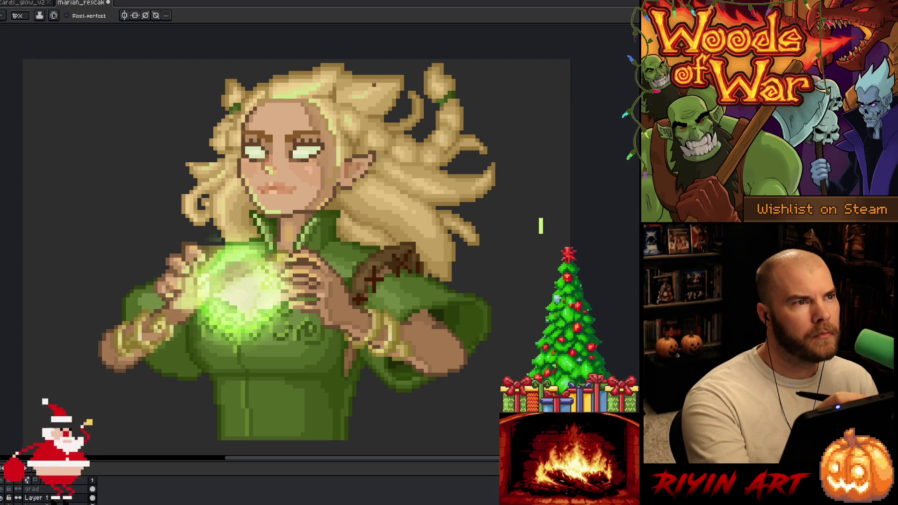
key("ctrl+s")
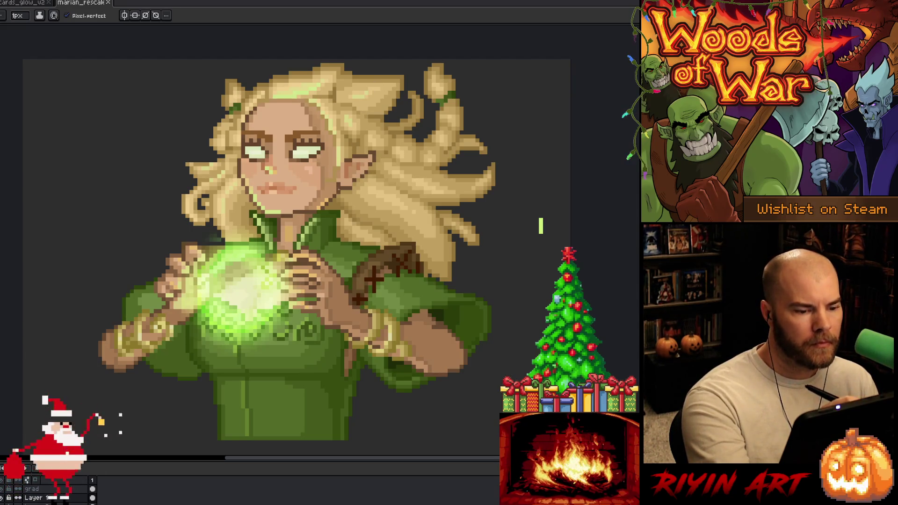
left_click(358, 178)
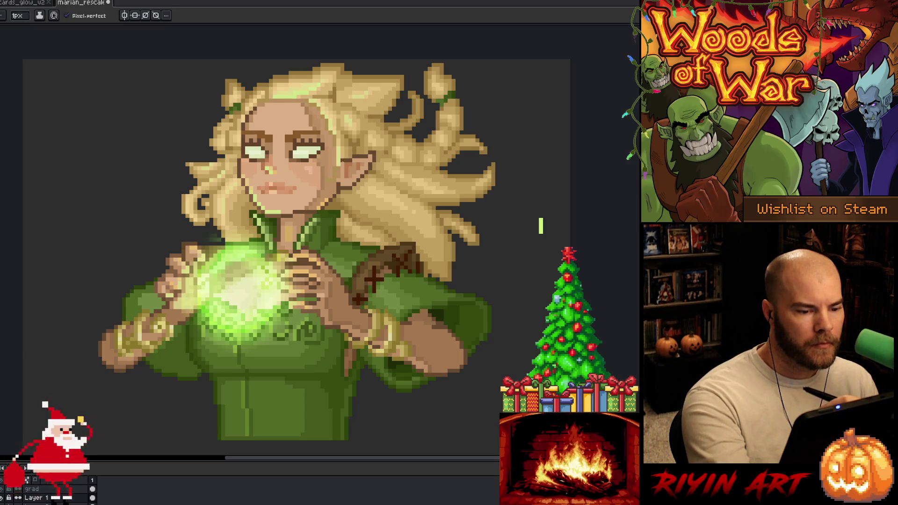
key("alt")
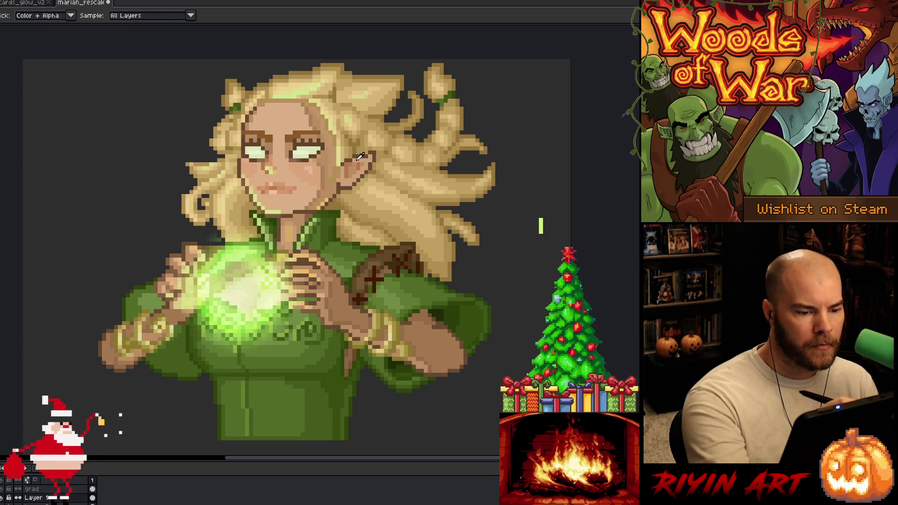
key("alt")
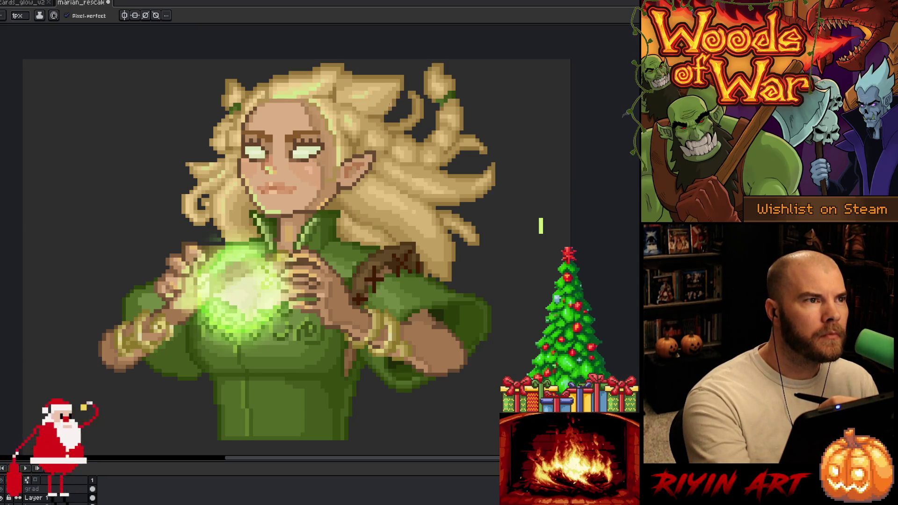
- Repaint face pixels using colours sampled from the hair and surrounding artwork
key("alt")
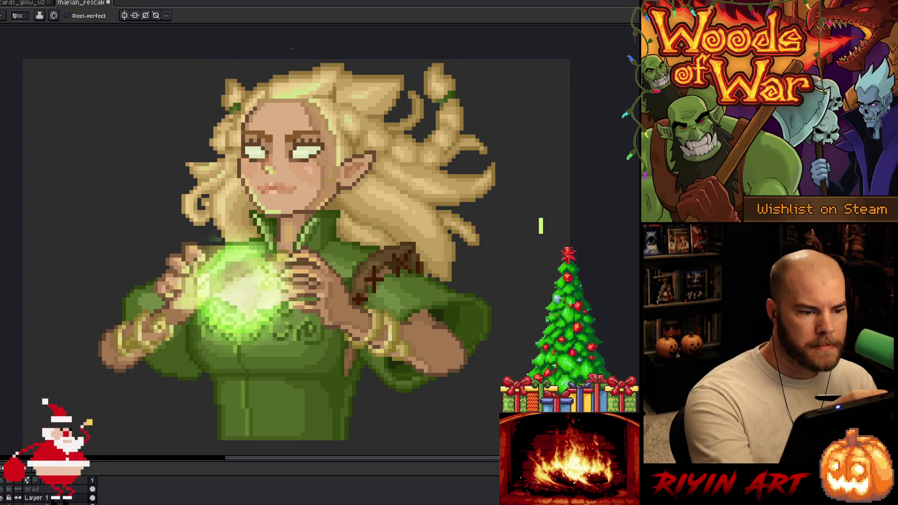
left_click(257, 102, "alt")
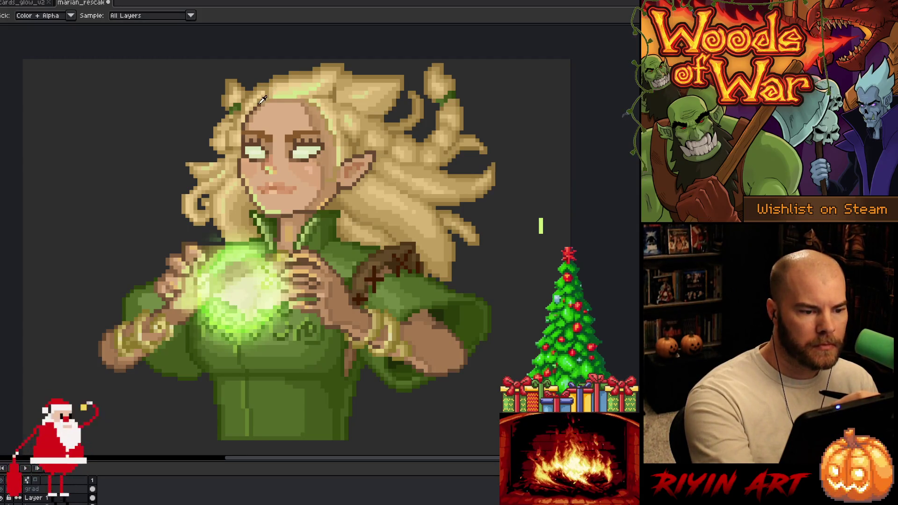
left_click(270, 92, "alt")
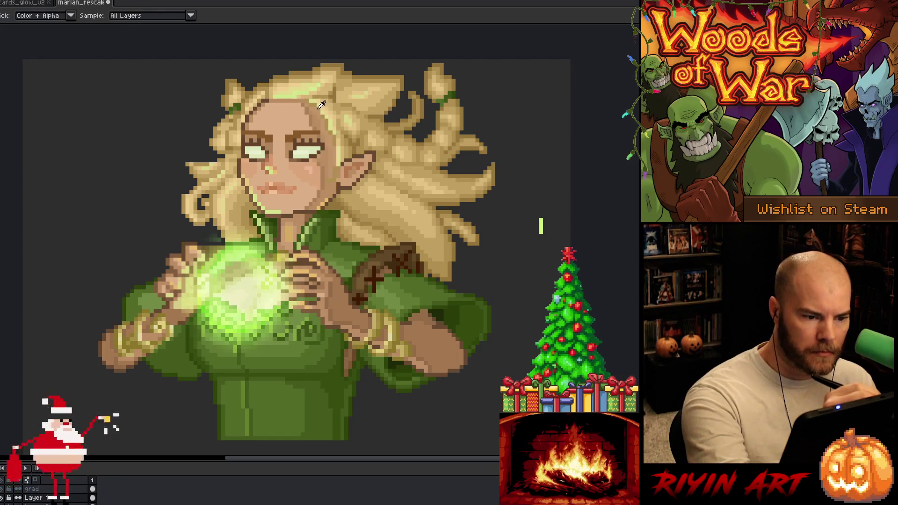
key("b")
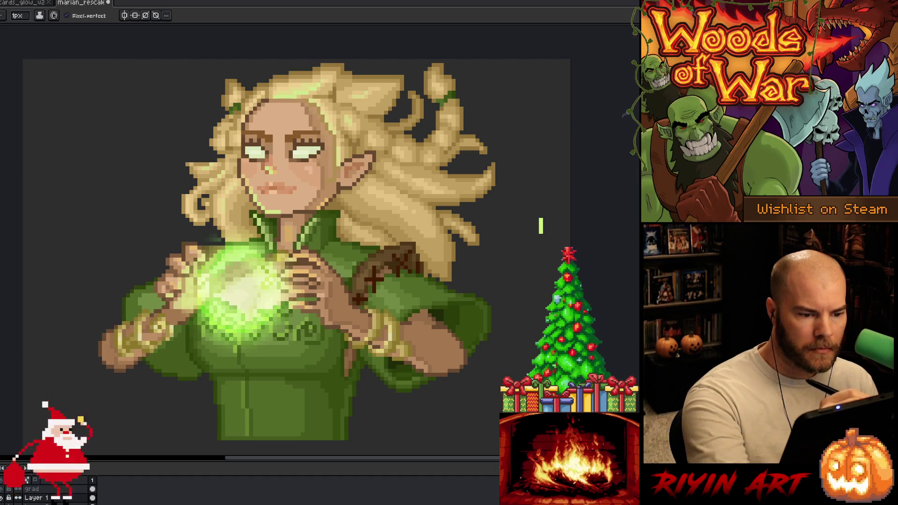
key("alt")
key("alt")
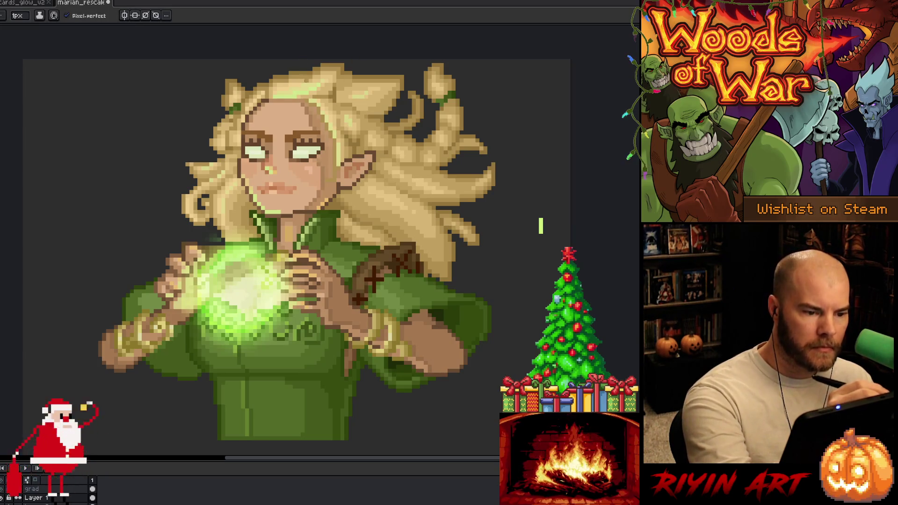
key("alt")
key("alt")
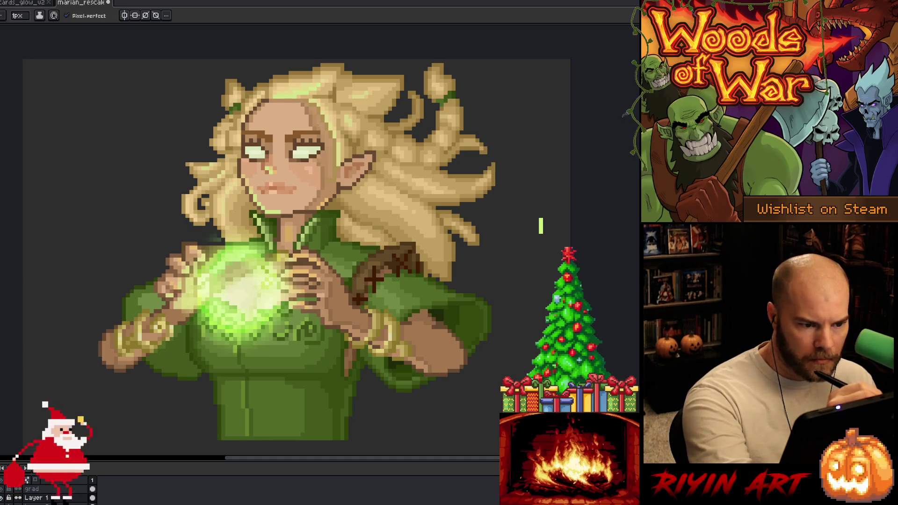
key("alt")
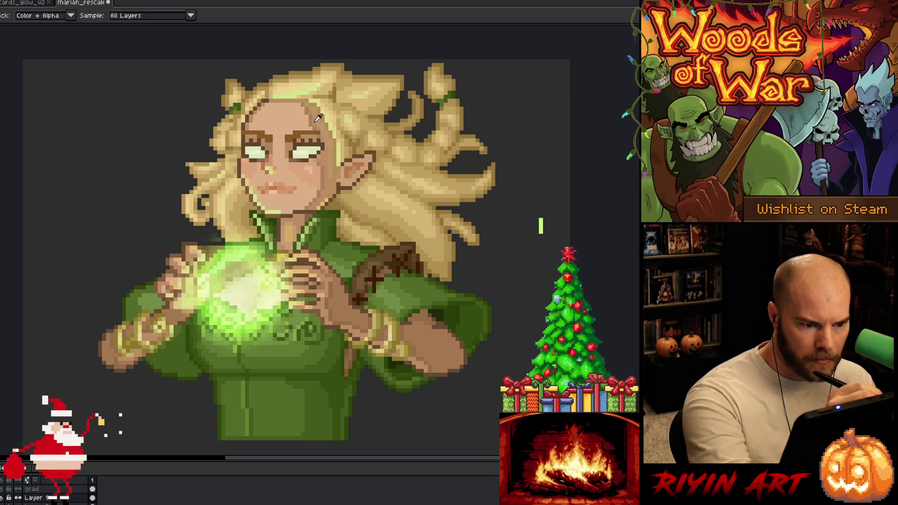
key("alt")
key("alt")
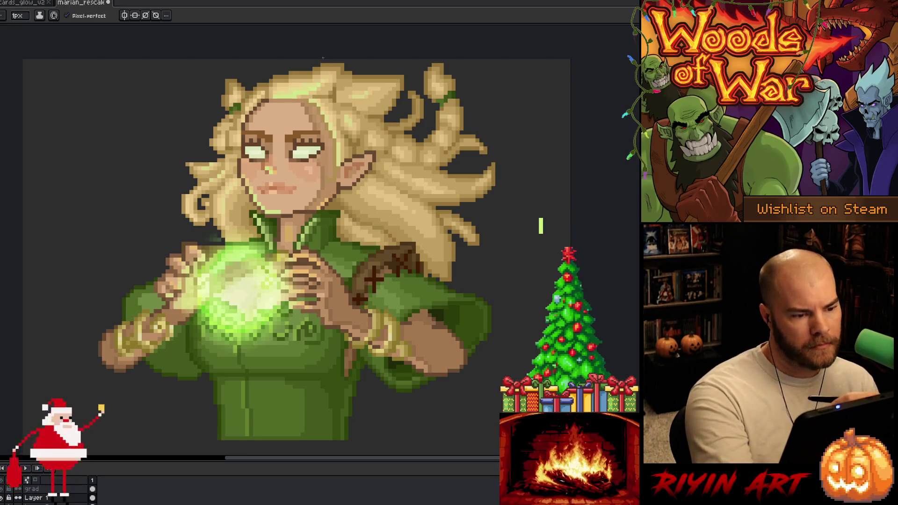
- Save, sample the lip colour, and repaint a few brighter pixels on the lips
key("ctrl+s")
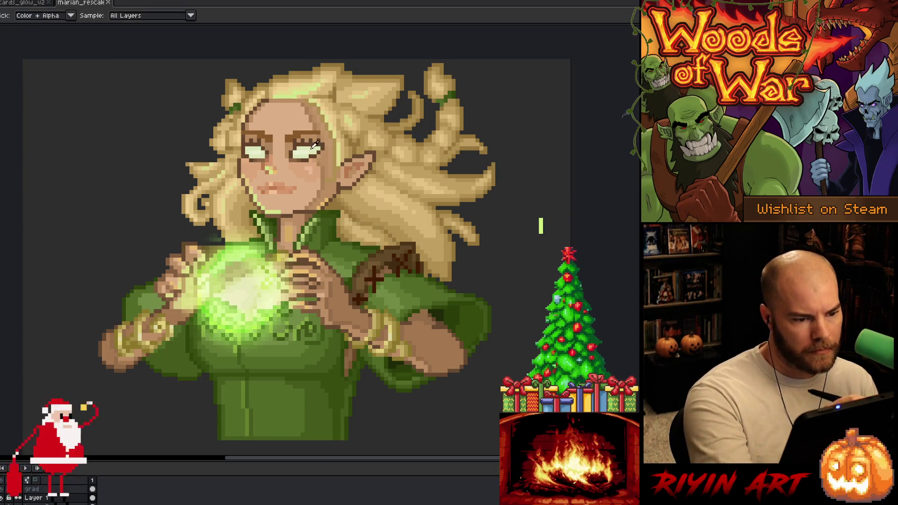
key("ctrl+s")
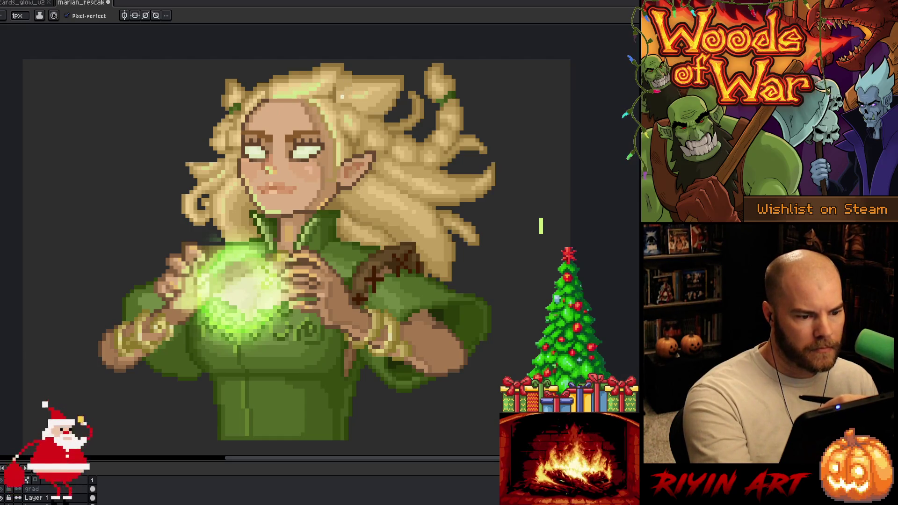
key("ctrl+s")
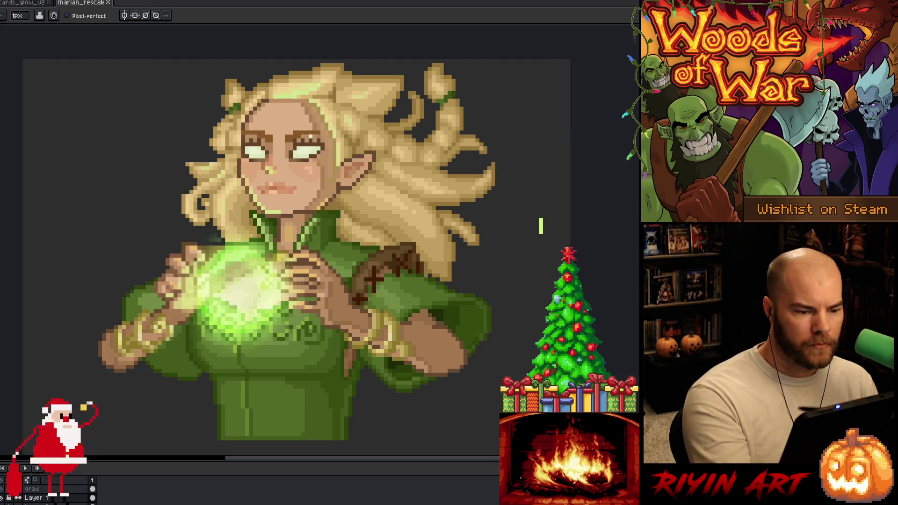
left_click(287, 194, "alt")
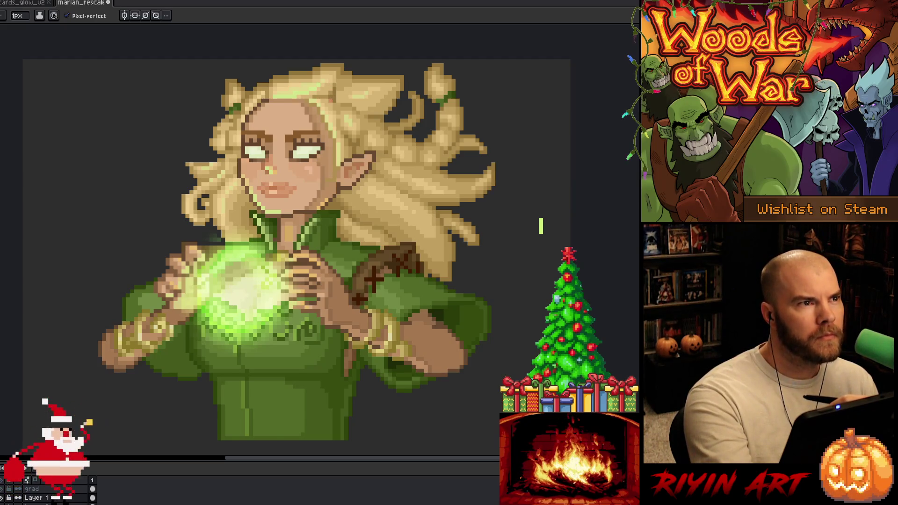
key("ctrl+z")
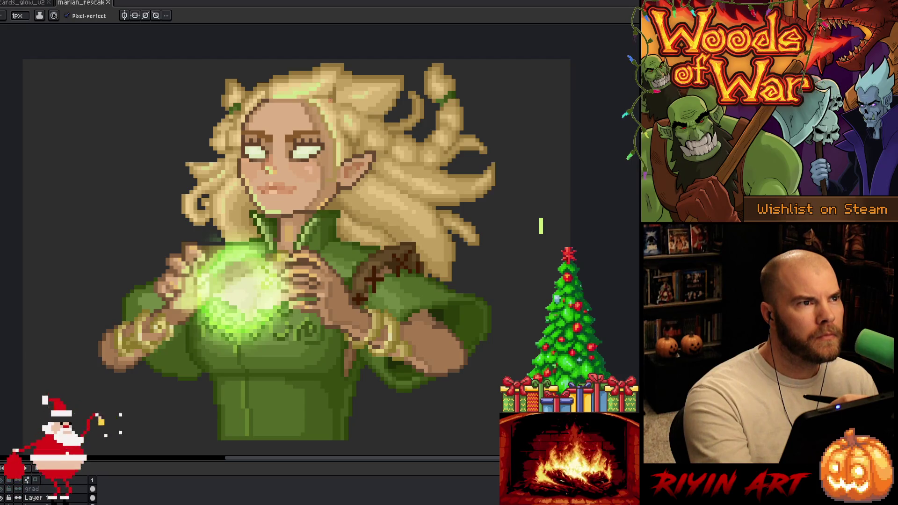
left_click(285, 195)
left_click(278, 195)
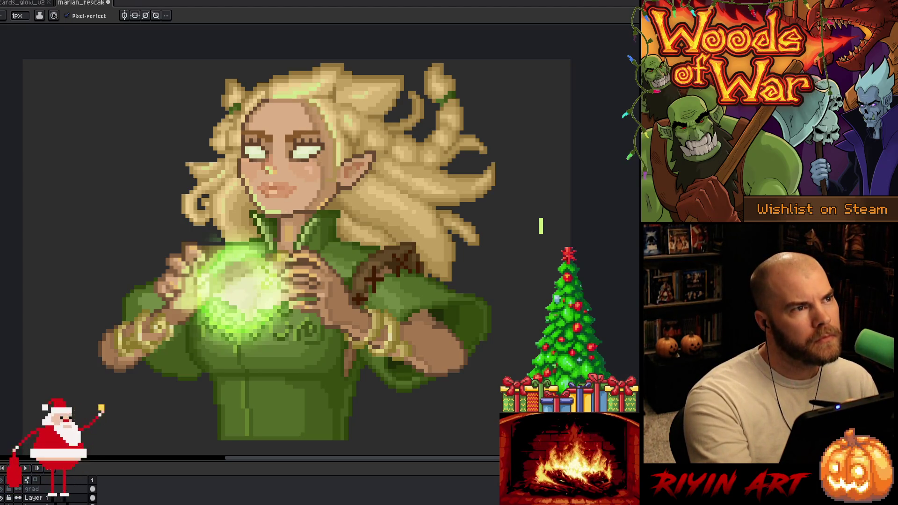
- Paint a lighter highlight stroke across the lips, then sample colours around the collar and ear
left_click(293, 196, "alt")
left_click_drag(289, 196, 265, 196)
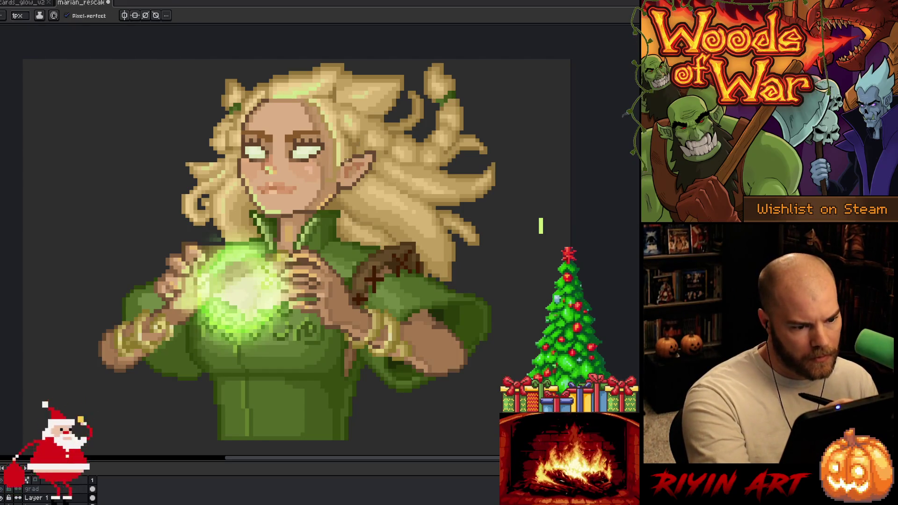
left_click(342, 229, "alt")
left_click(344, 221, "alt")
left_click(351, 213, "alt")
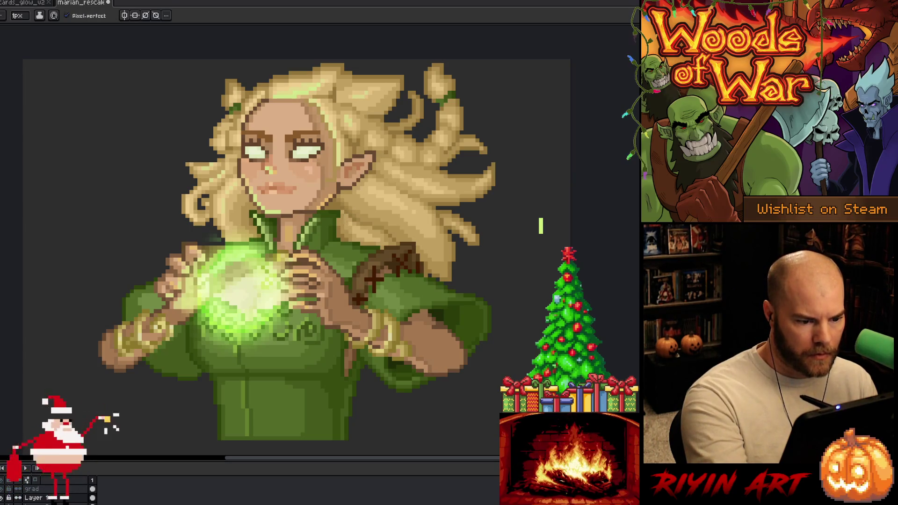
left_click(344, 222, "alt")
left_click(338, 222, "alt")
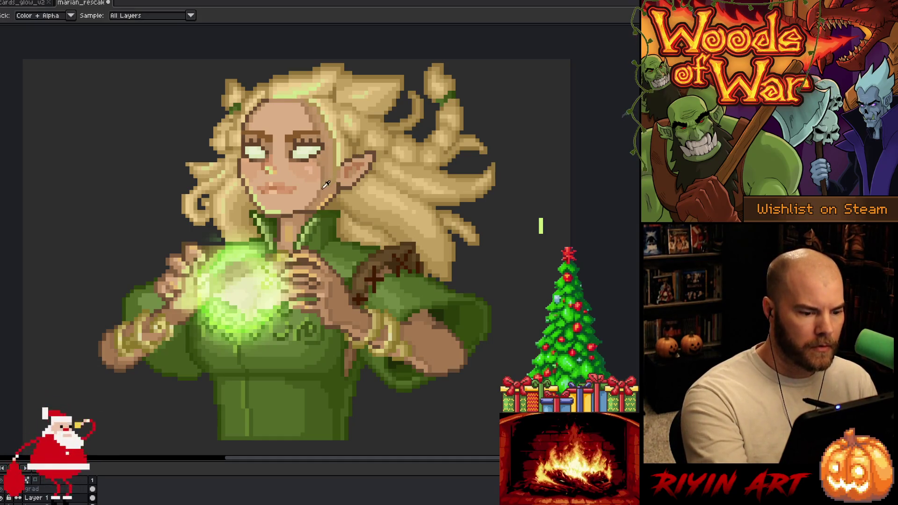
left_click(327, 214, "alt")
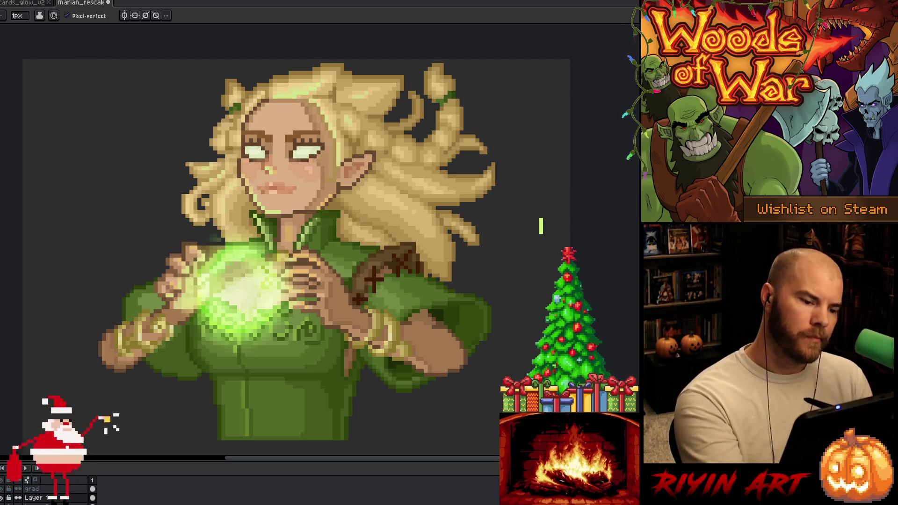
left_click(314, 220, "alt")
left_click(323, 211, "alt")
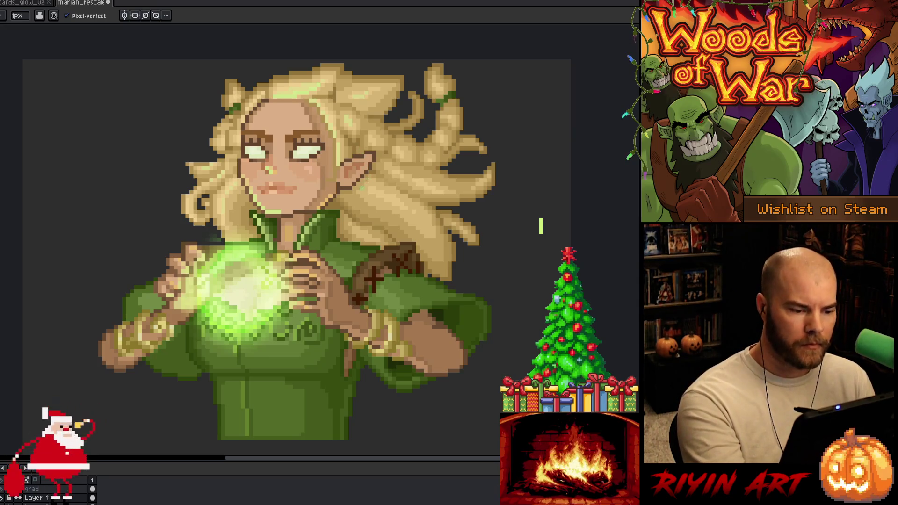
left_click(339, 224, "alt")
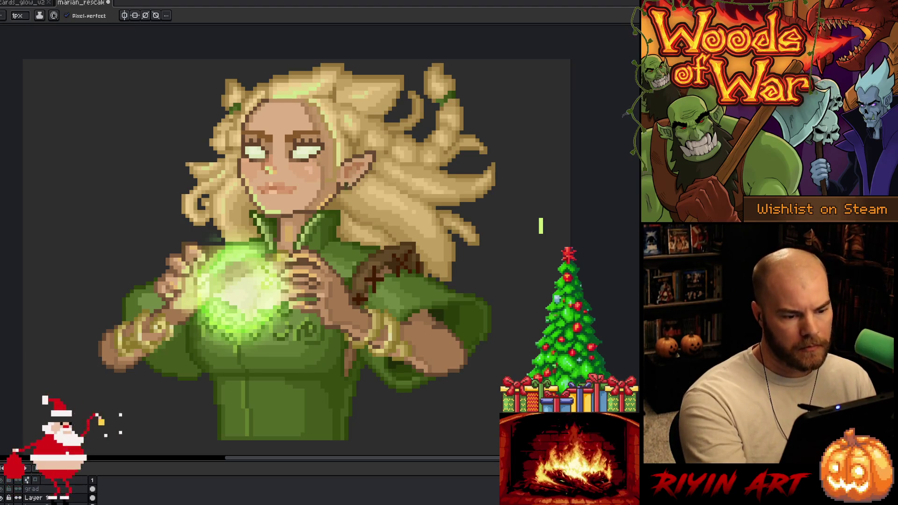
left_click(334, 210, "alt")
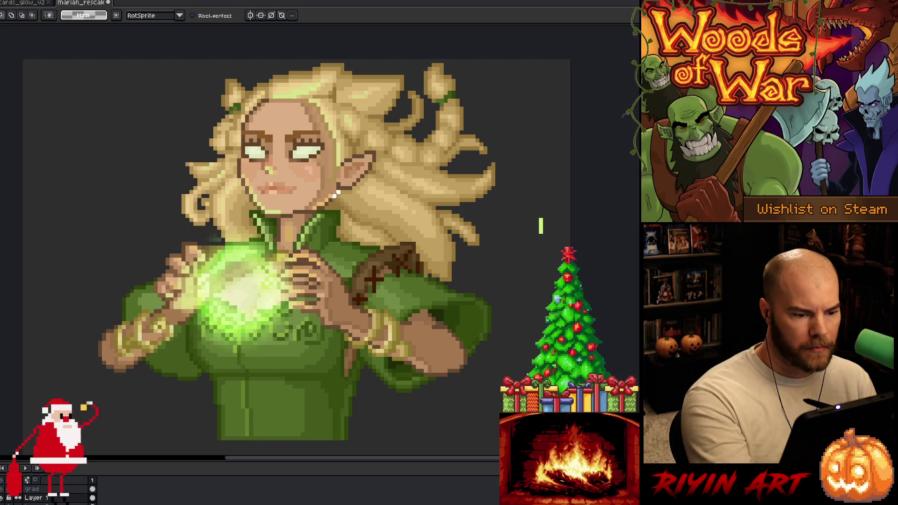
- Select and release the patch under the chin, then sample a colour near the chin
left_click_drag(310, 188, 343, 211)
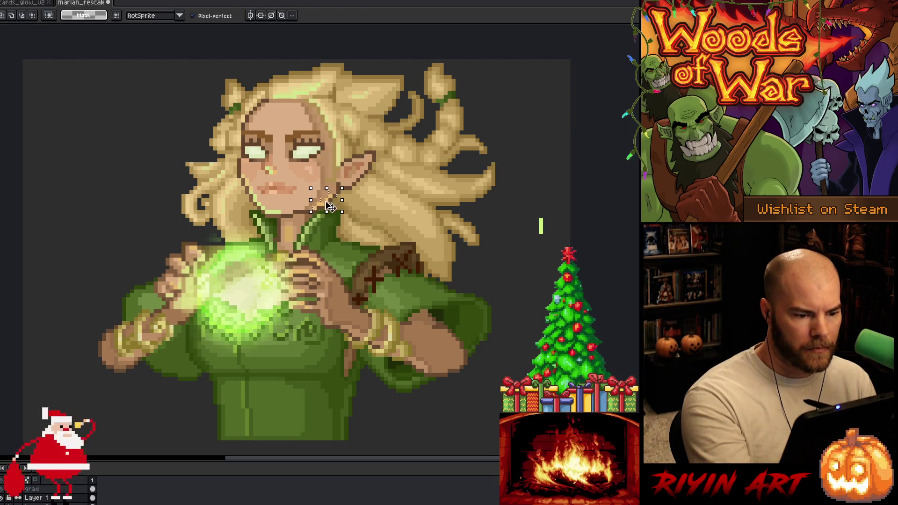
key("ctrl+d")
key("i")
key("b")
left_click(343, 194, "alt")
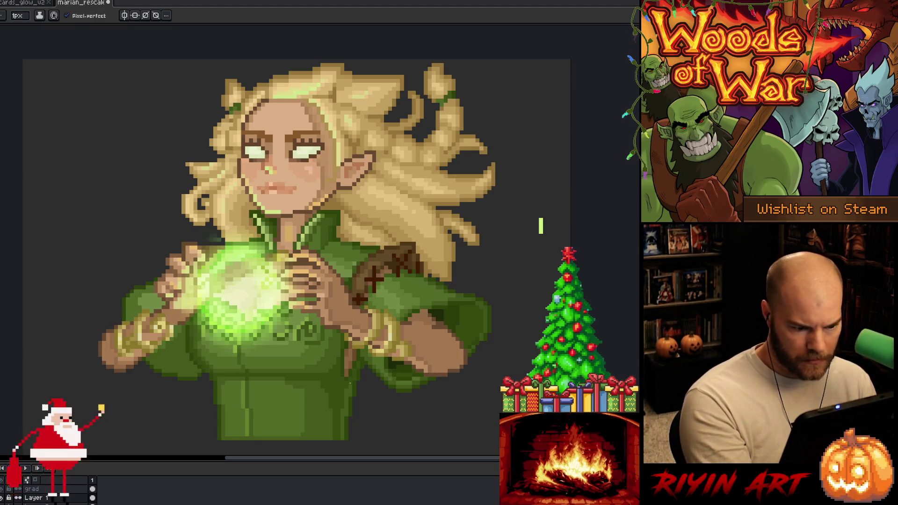
- Sample several colours around the pouch area and save the portrait
key("alt")
left_click(309, 316, "alt")
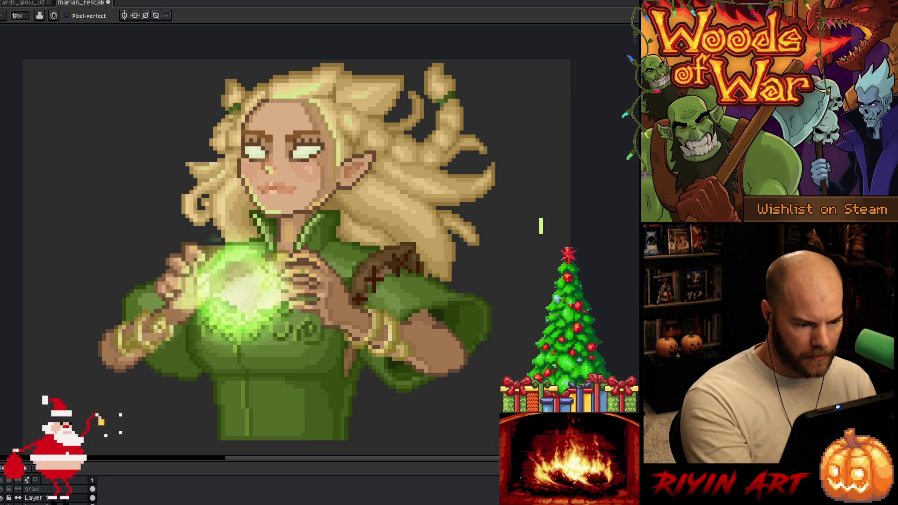
left_click(275, 336, "alt")
left_click(283, 329, "alt")
left_click(275, 330, "alt")
left_click(266, 325, "alt")
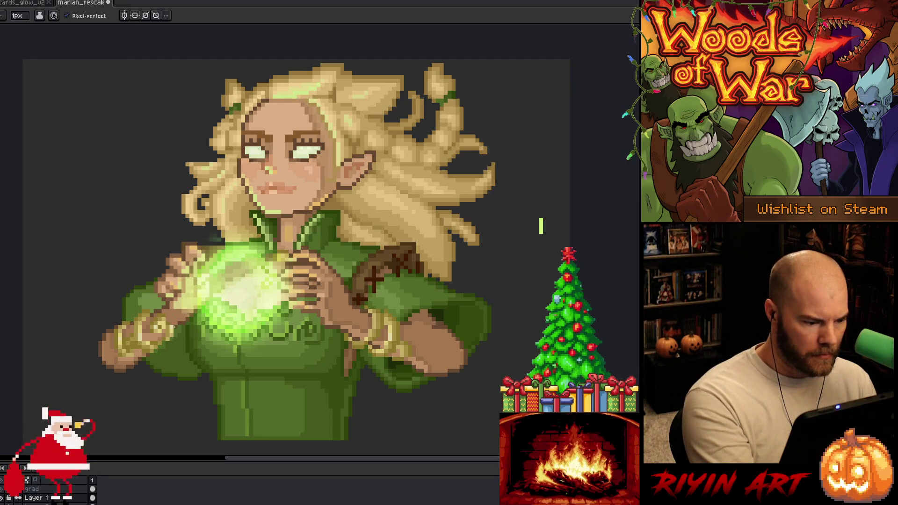
key("ctrl+s")
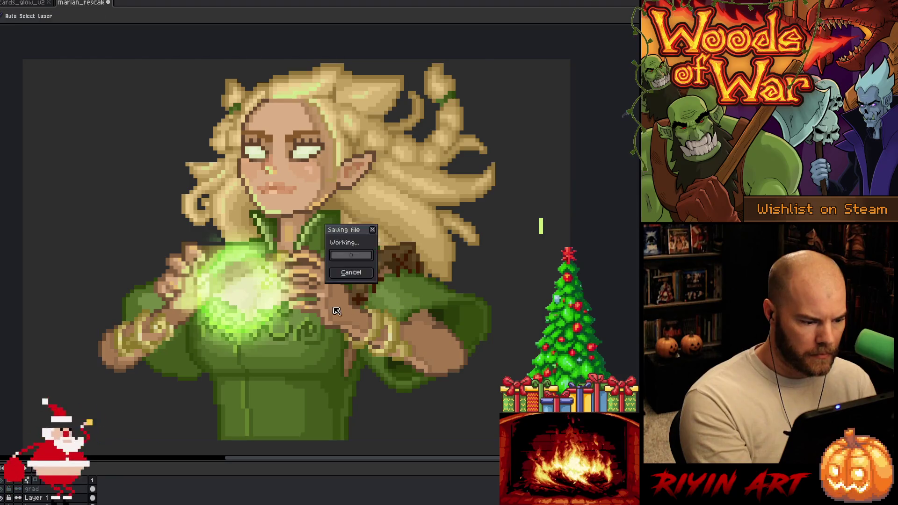
- Edit sleeve pixels using greens sampled from the sleeve and robe, then save again
left_click(163, 347)
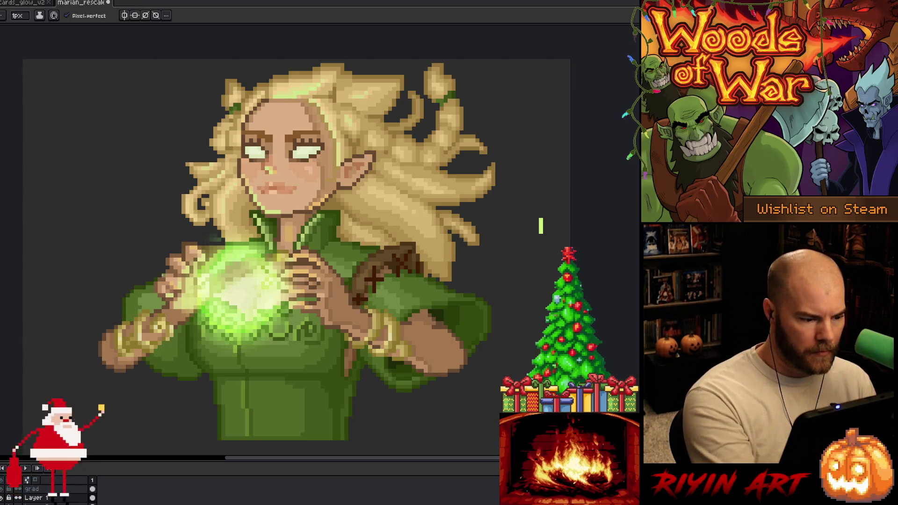
left_click(140, 311, "alt")
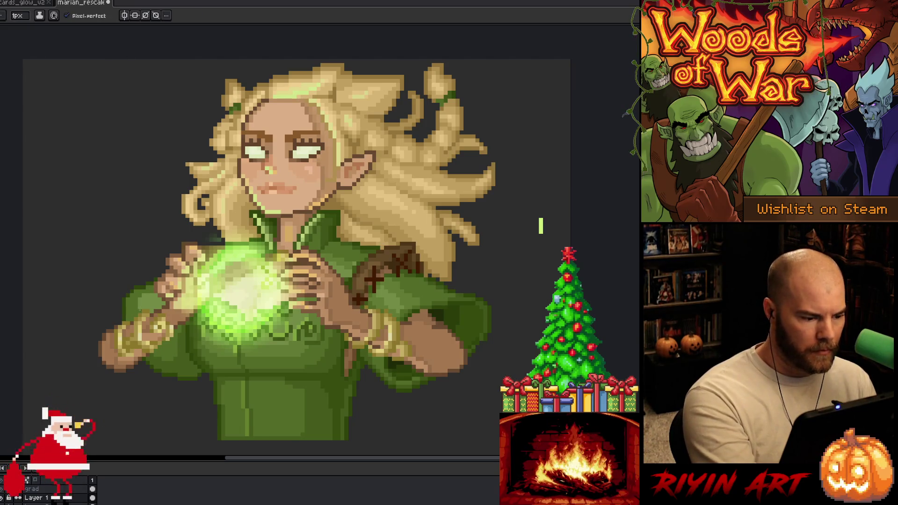
left_click(139, 305, "alt")
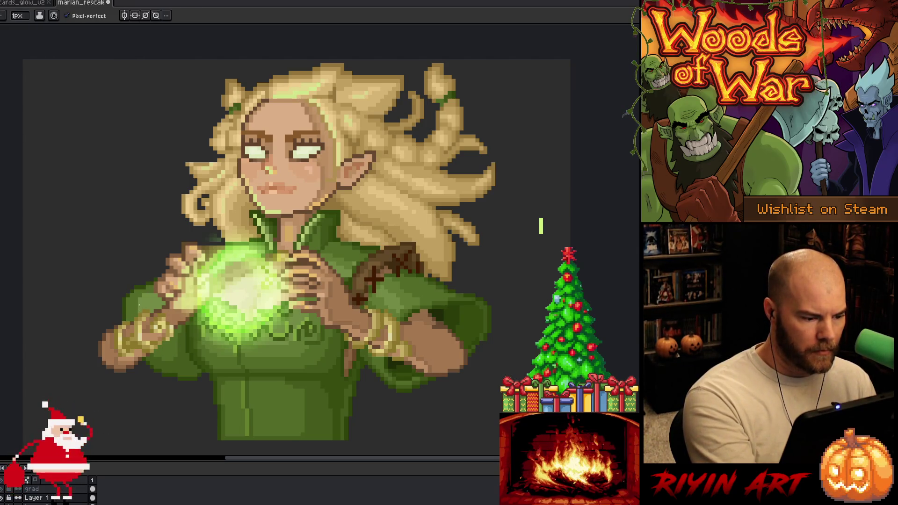
key("alt")
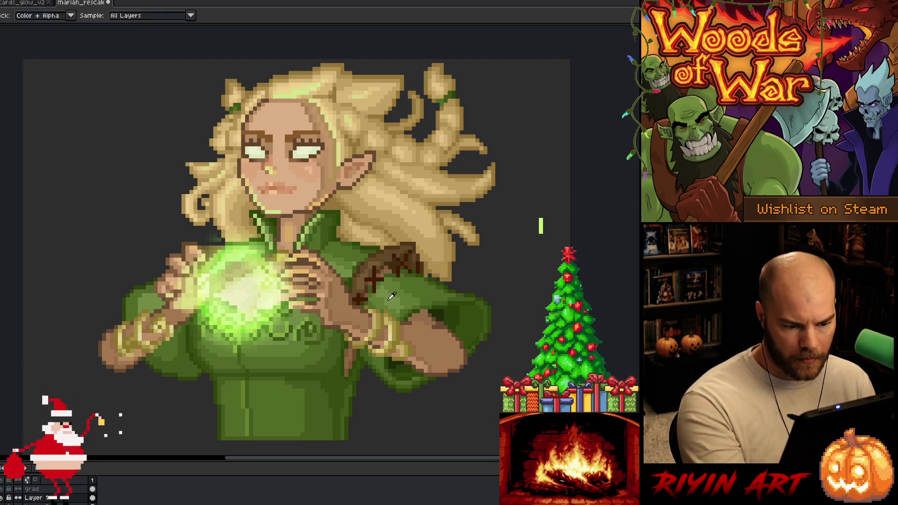
left_click(392, 296, "alt")
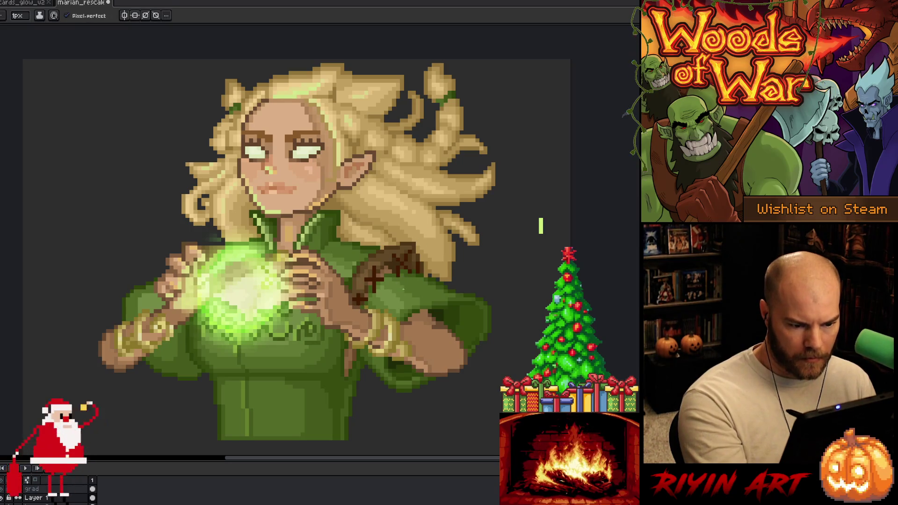
key("alt")
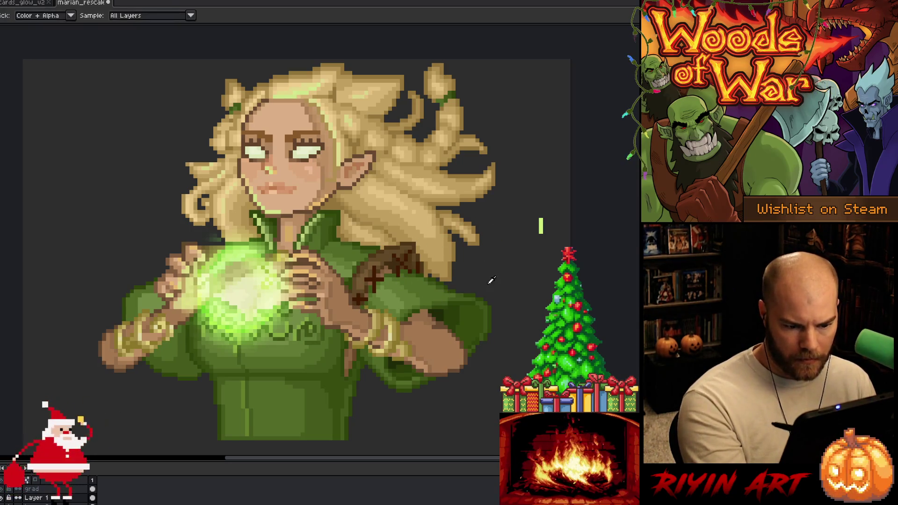
left_click(481, 340, "alt")
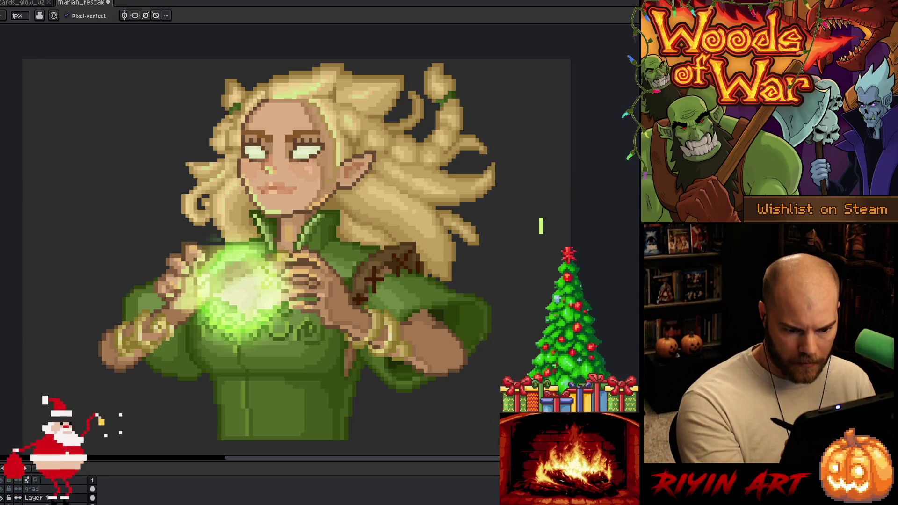
left_click(478, 346, "alt")
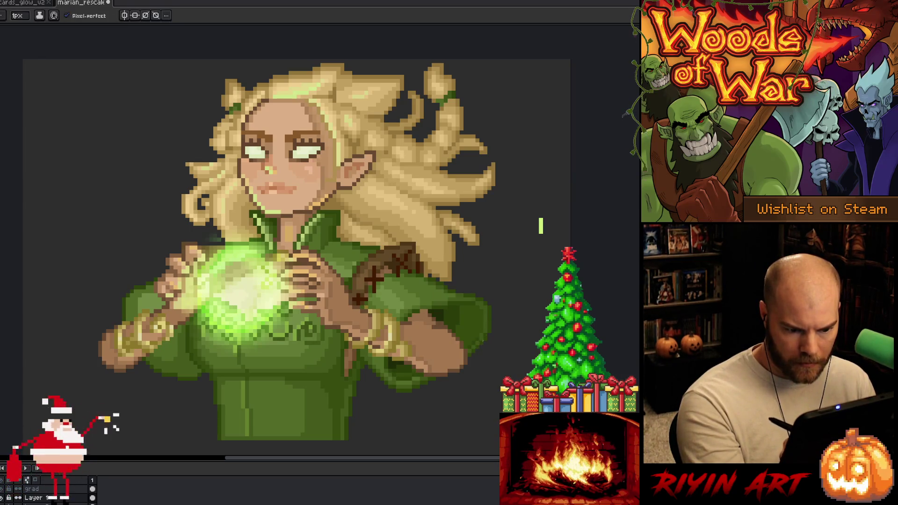
left_click(480, 328, "alt")
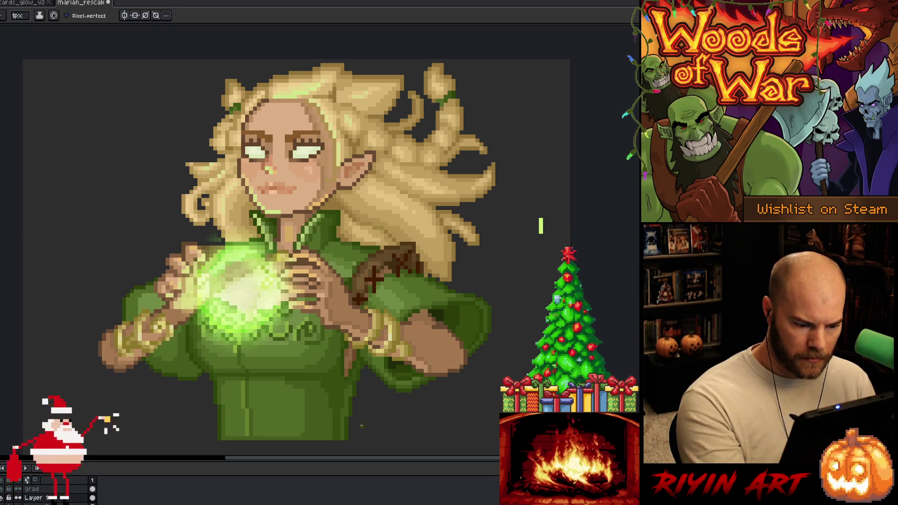
left_click(349, 387, "alt")
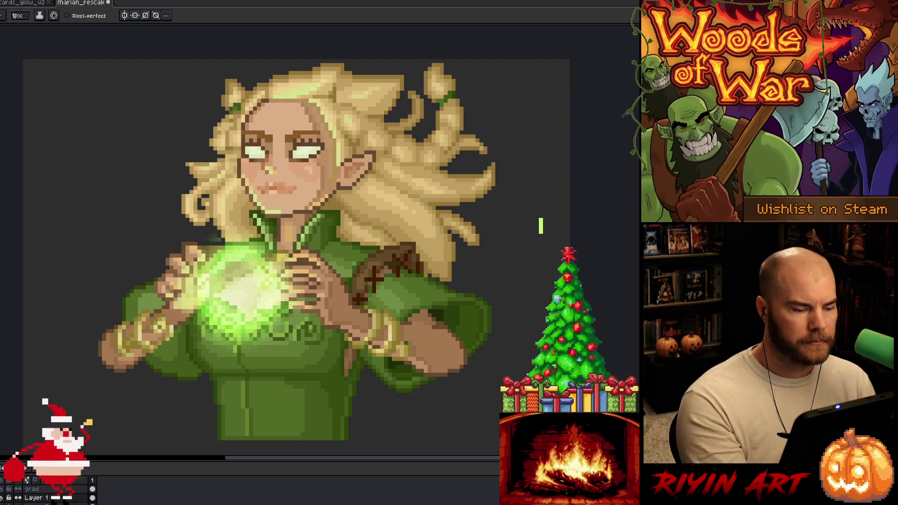
key("ctrl+s")
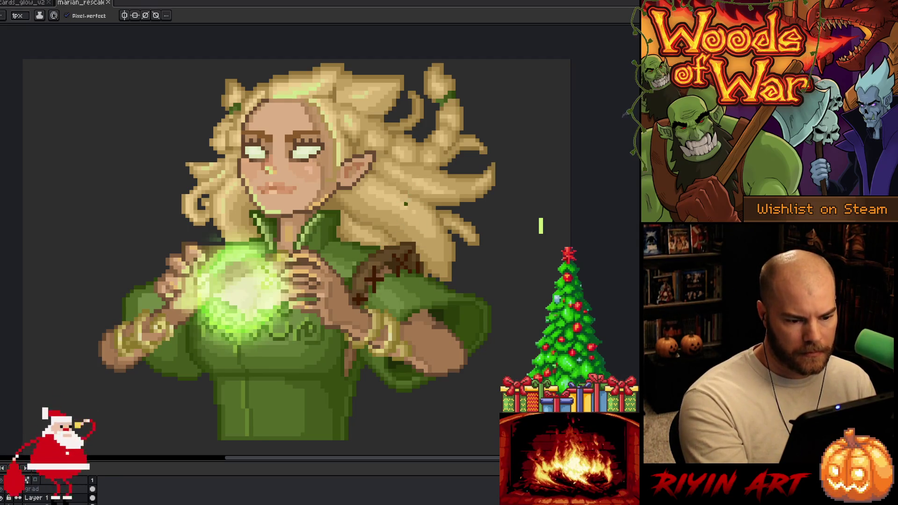
key("m")
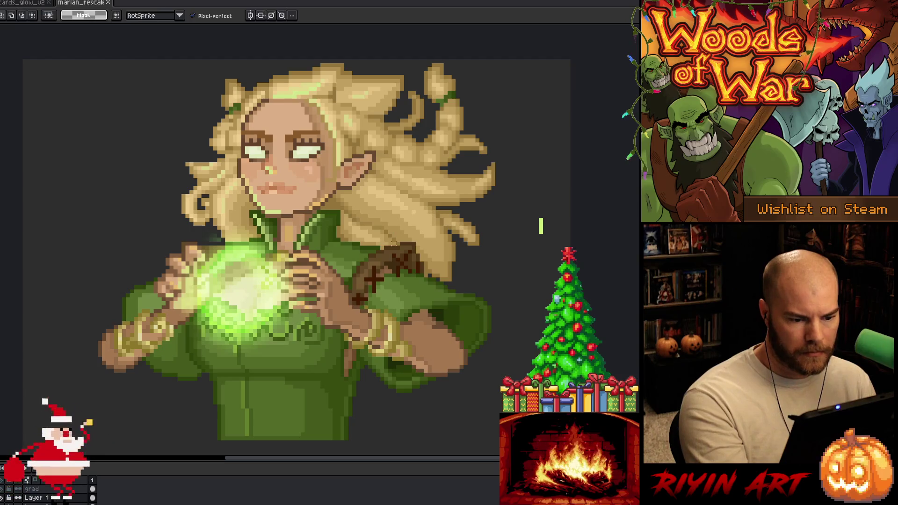
- Lasso the pouch area of the green robe and nudge it slightly left
mouse_move(374, 250)
left_mouse_down()
mouse_move(351, 270)
mouse_move(351, 286)
mouse_move(386, 252)
left_mouse_up()
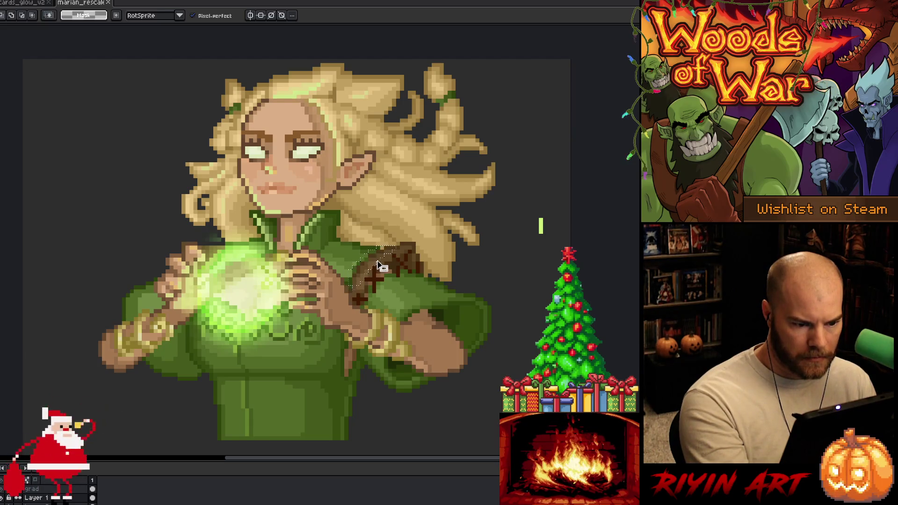
left_click(379, 265)
left_click_drag(374, 278, 379, 278)
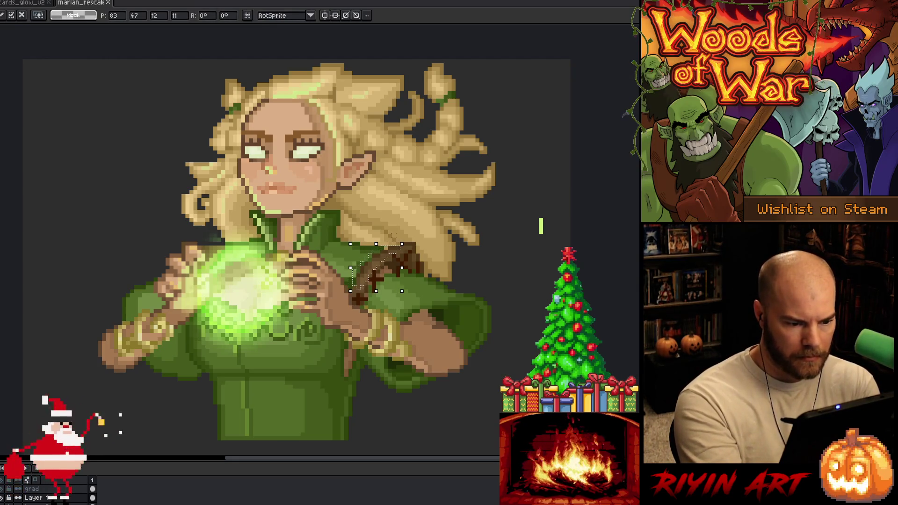
key("Left")
key("Left")
key("Return")
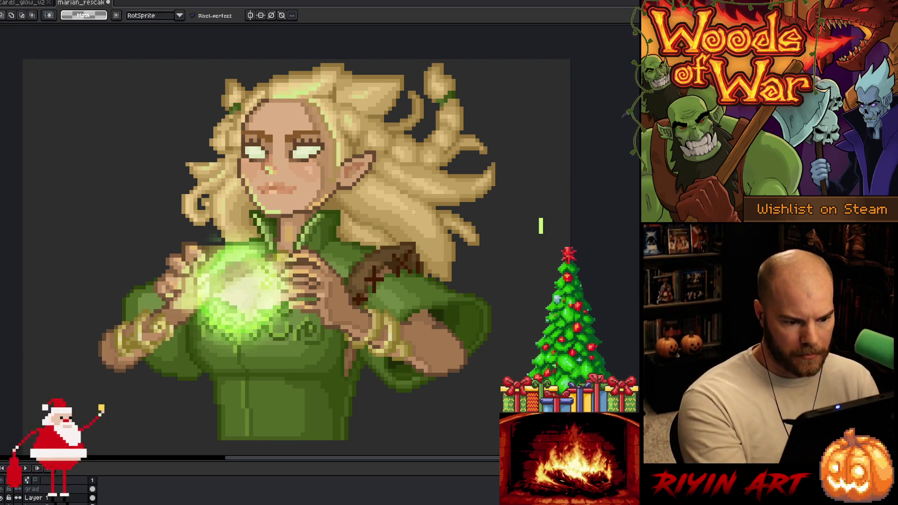
- Sample cloak greens and repaint the pixels around the moved pouch
key("i")
key("b")
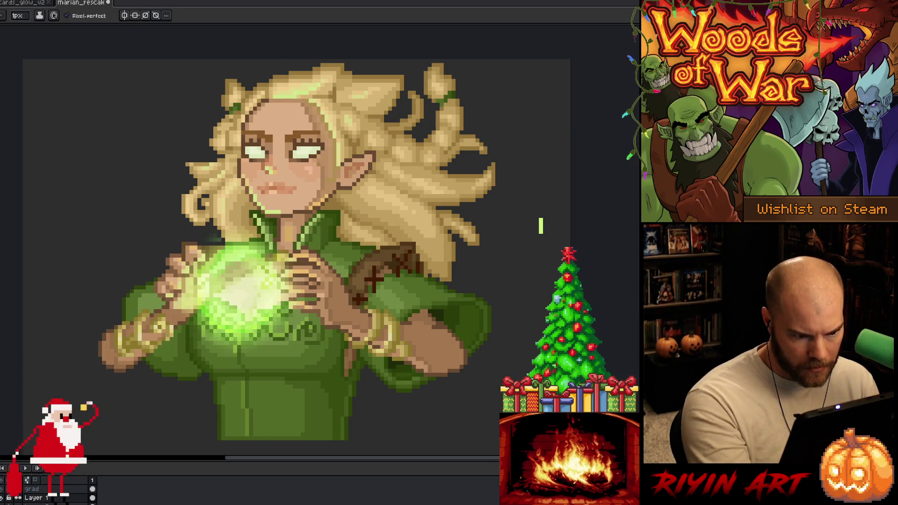
left_click(362, 211, "alt")
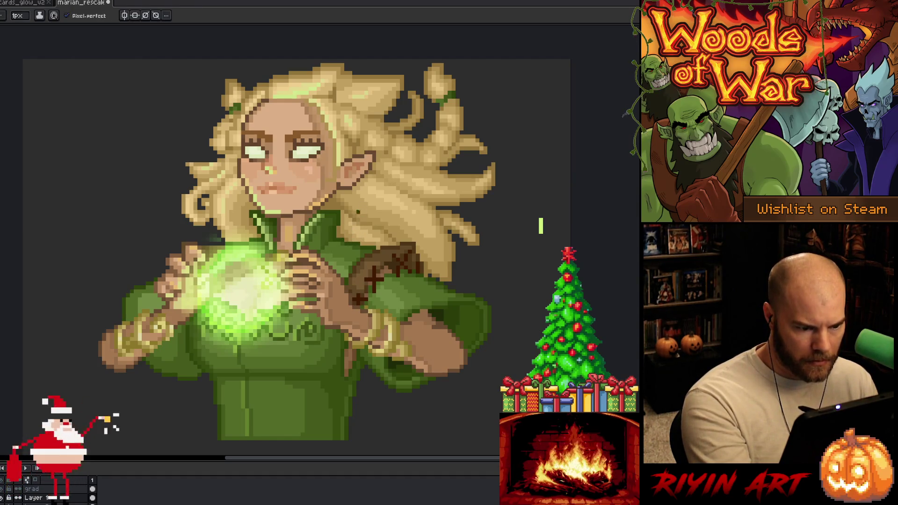
left_click(346, 236, "alt")
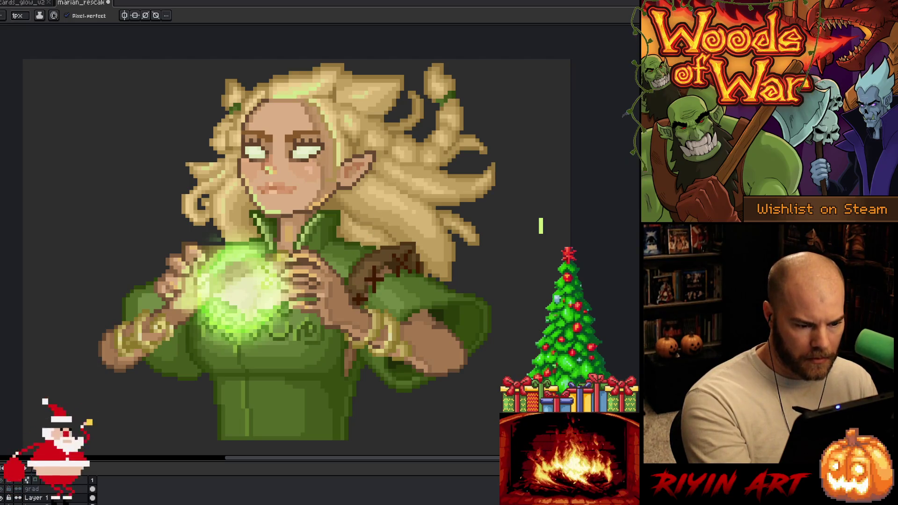
left_click(364, 244, "alt")
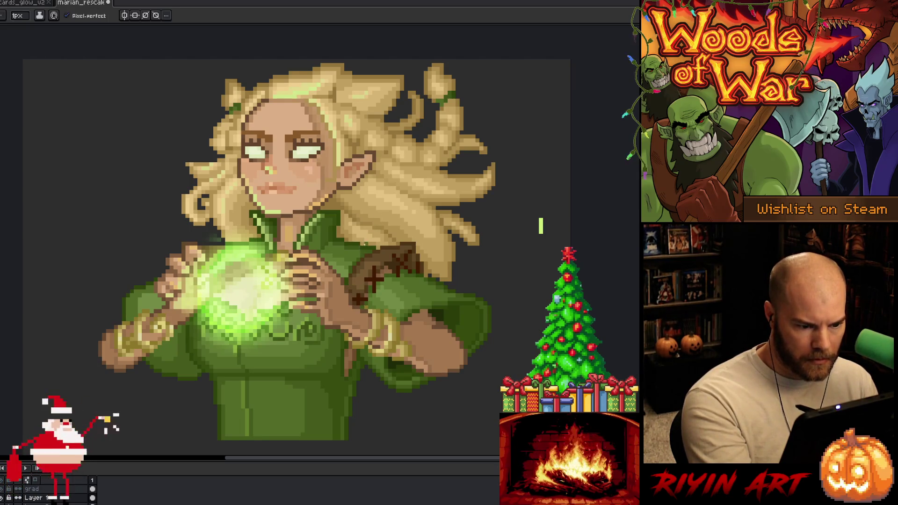
left_click(366, 241, "alt")
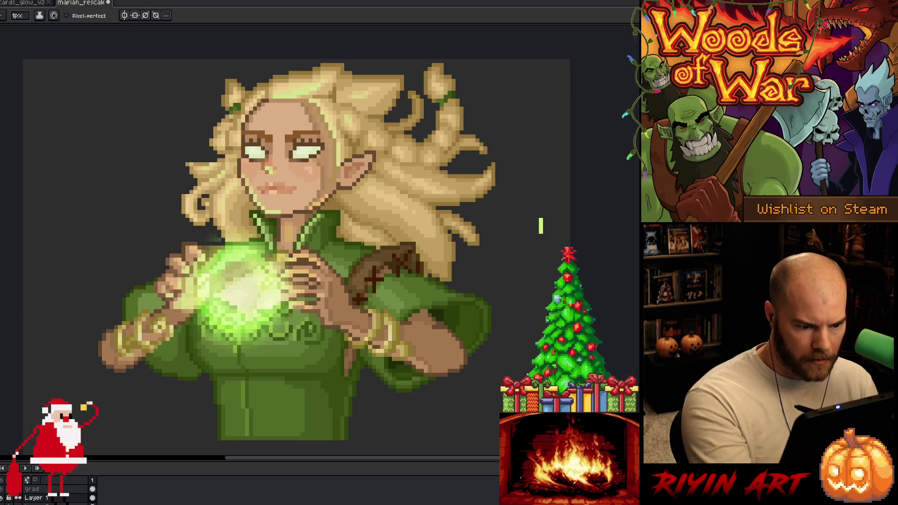
left_click(364, 243, "alt")
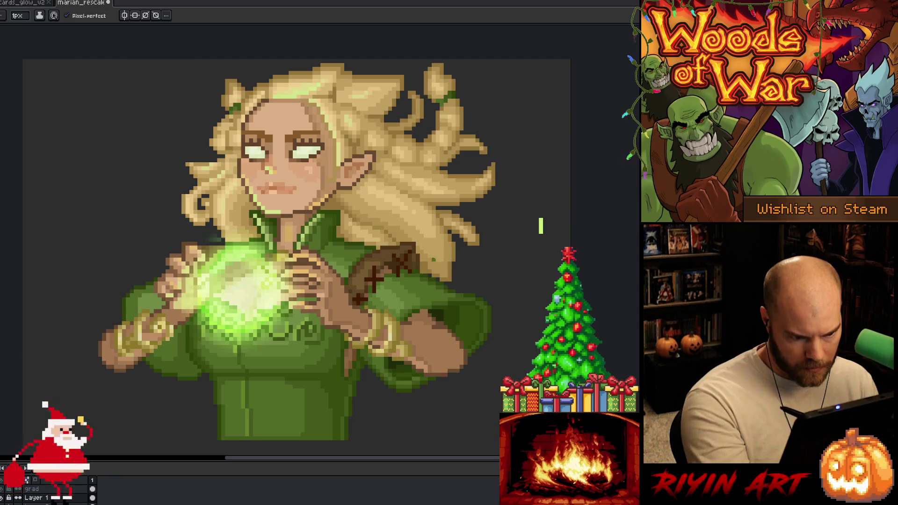
- Sample the brown strap colour and extend the dark strap across the pouch
key("i")
key("b")
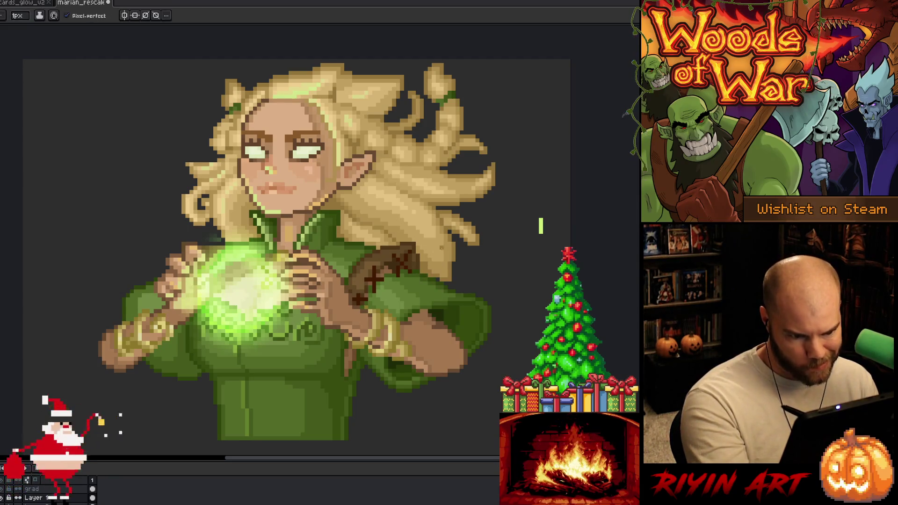
left_click(424, 265, "alt")
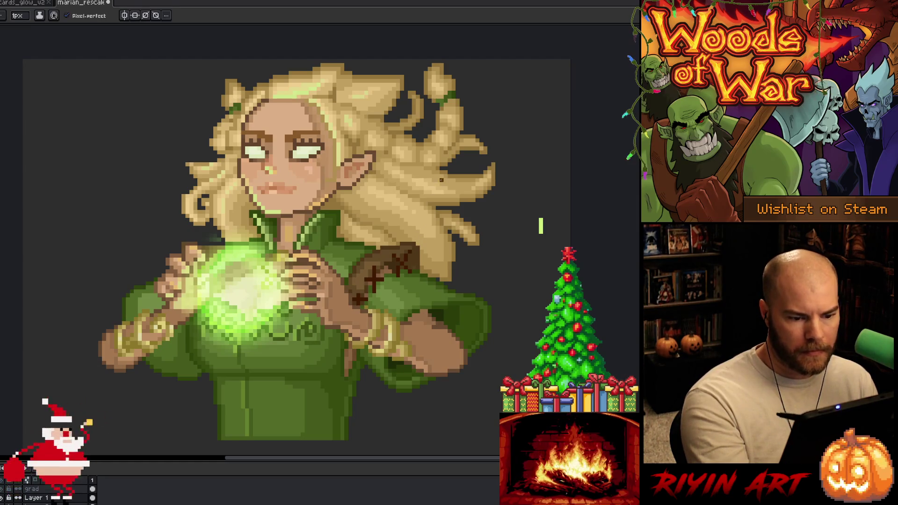
left_click(406, 252, "alt")
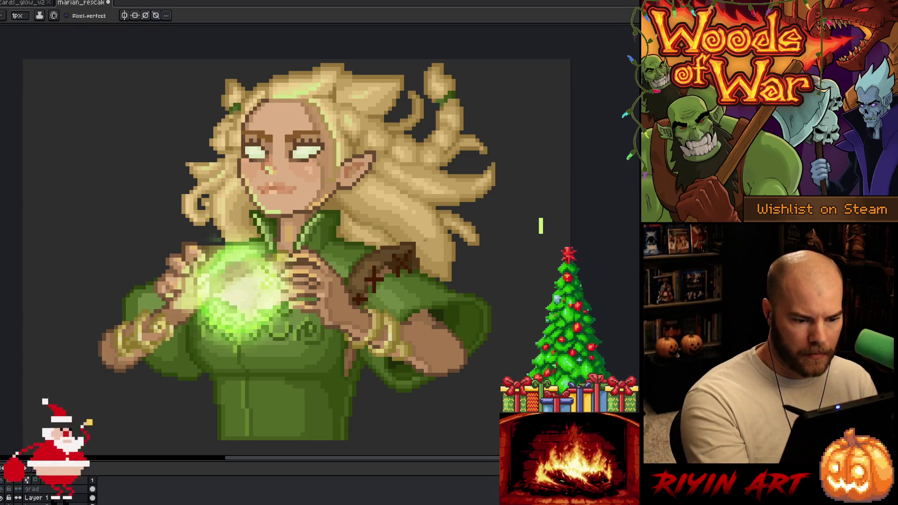
left_click(410, 266, "alt")
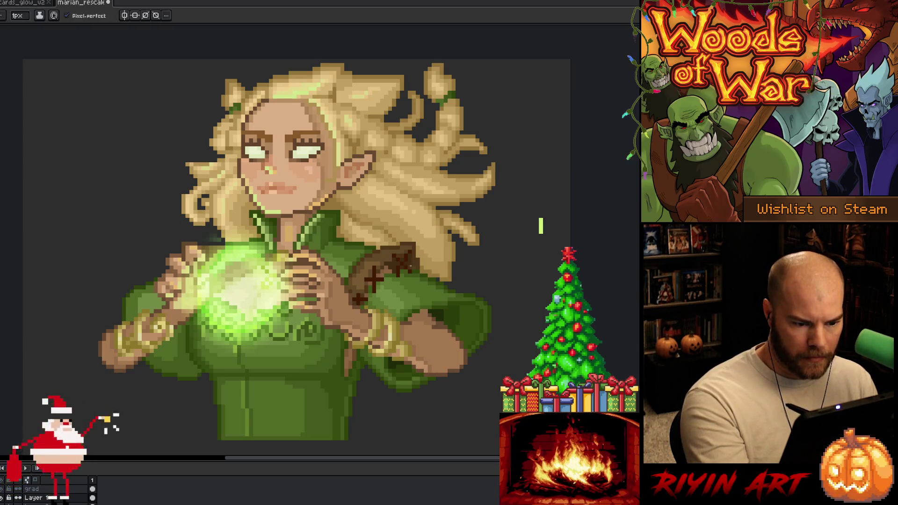
left_click(418, 264, "alt")
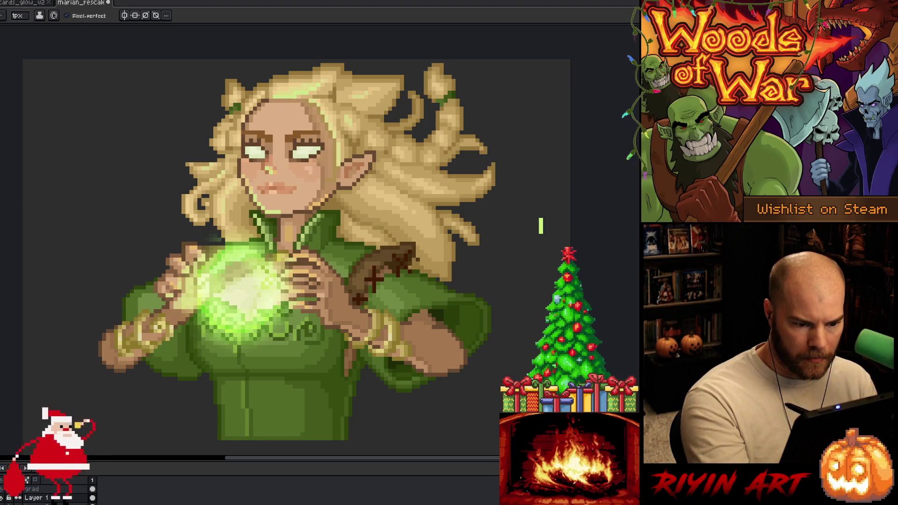
left_click(429, 224, "alt")
left_click(409, 264, "alt")
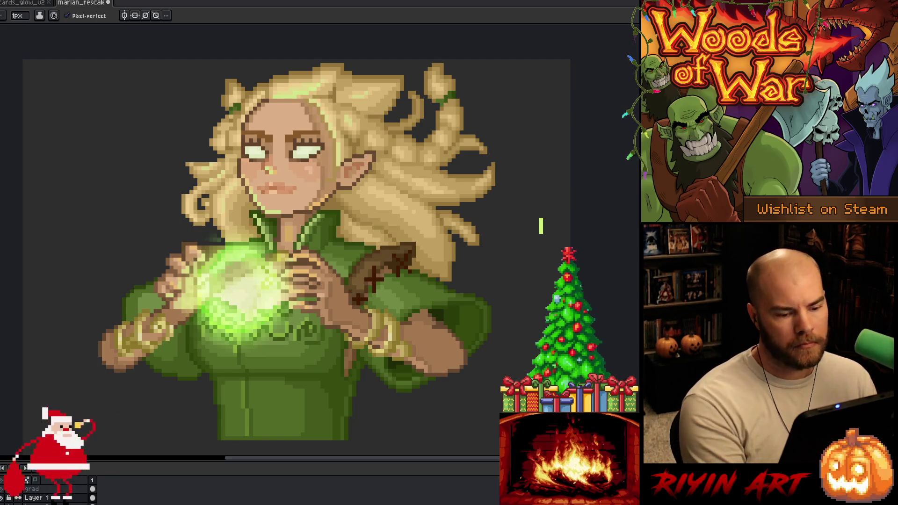
- Sample sleeve colours, then pick a blonde tone from the elf's hair for the pencil
key("v")
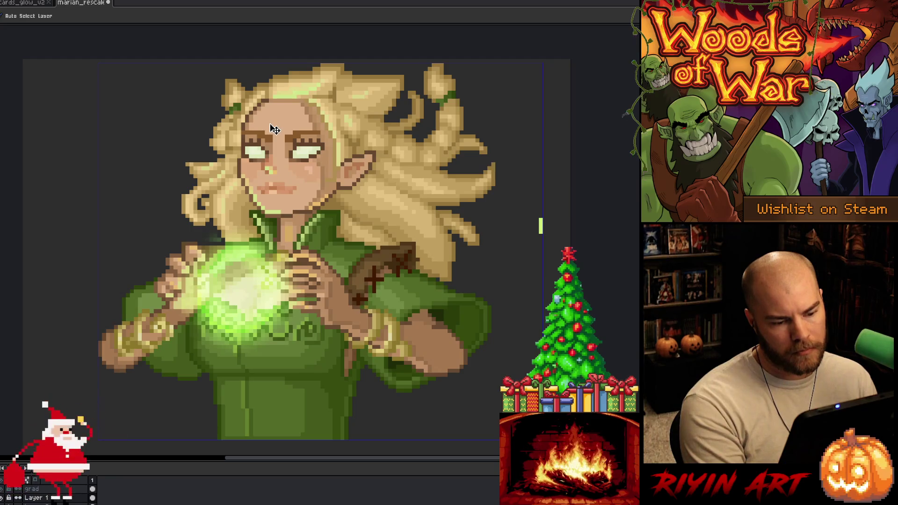
key("b")
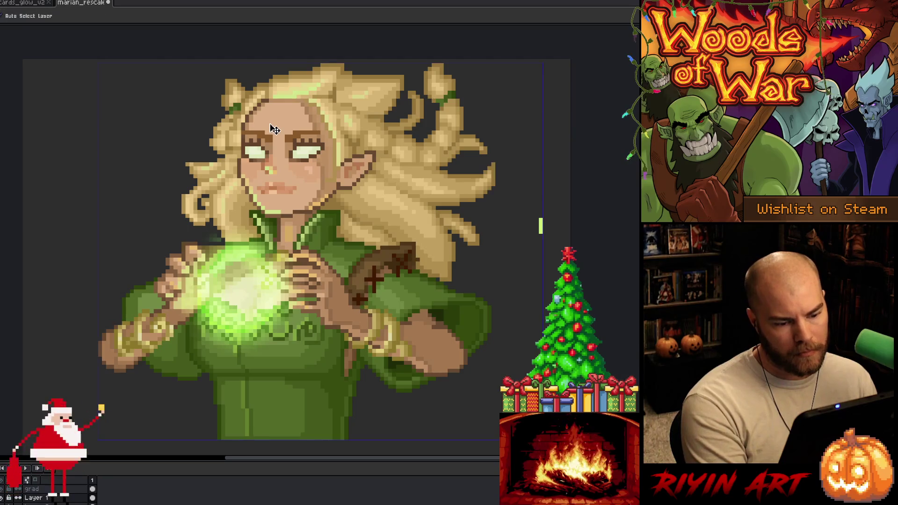
key("i")
key("b")
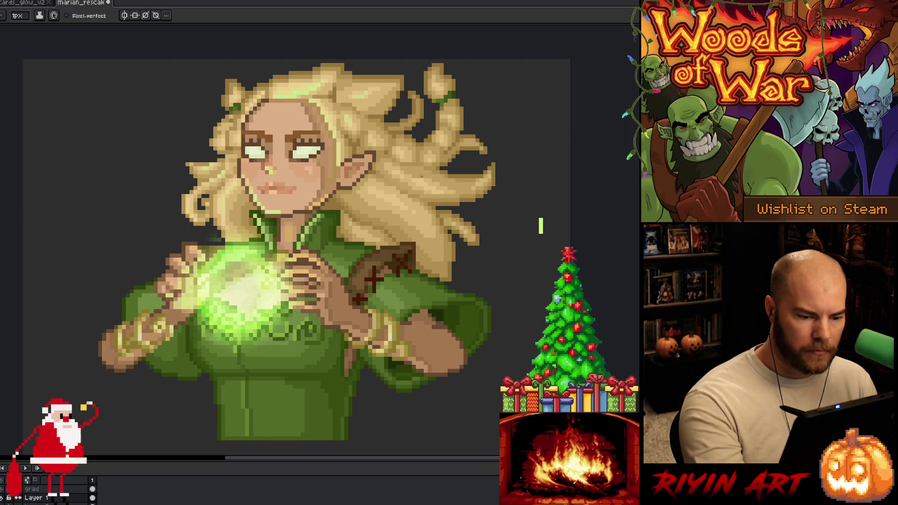
key("b")
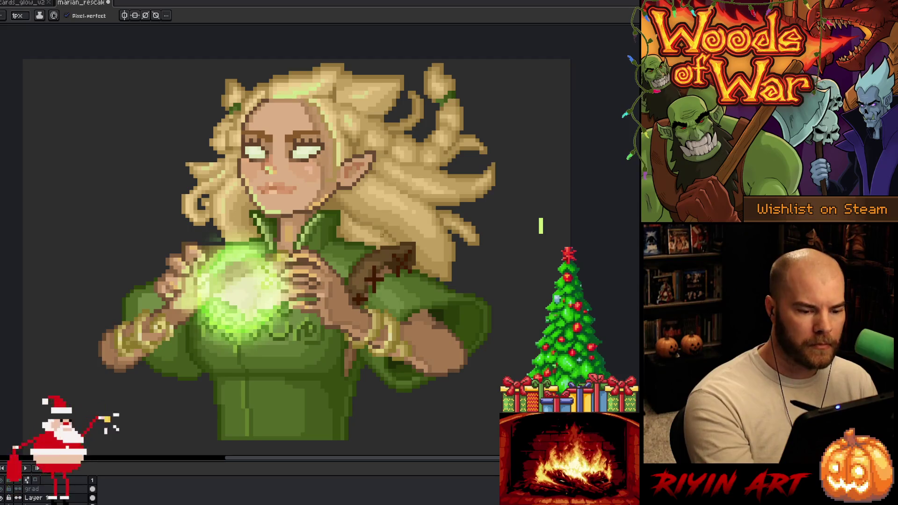
left_click(382, 240, "alt")
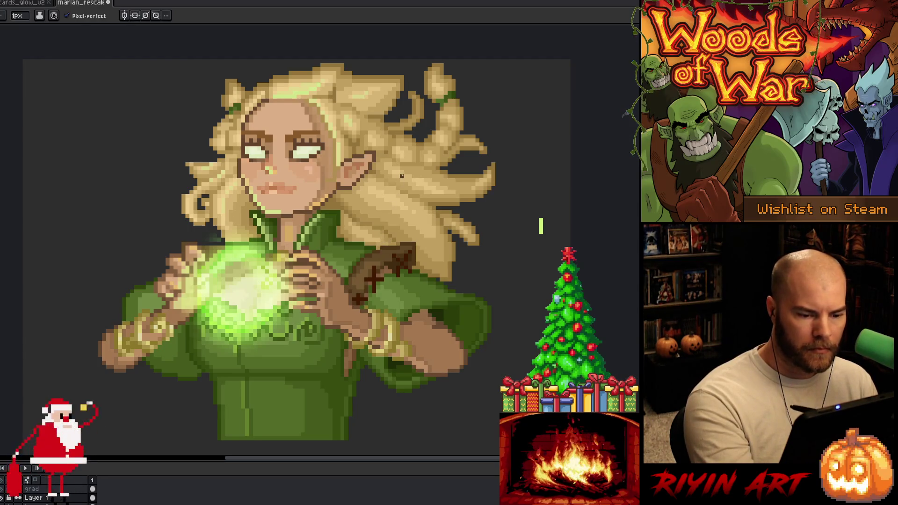
left_click(374, 261, "alt")
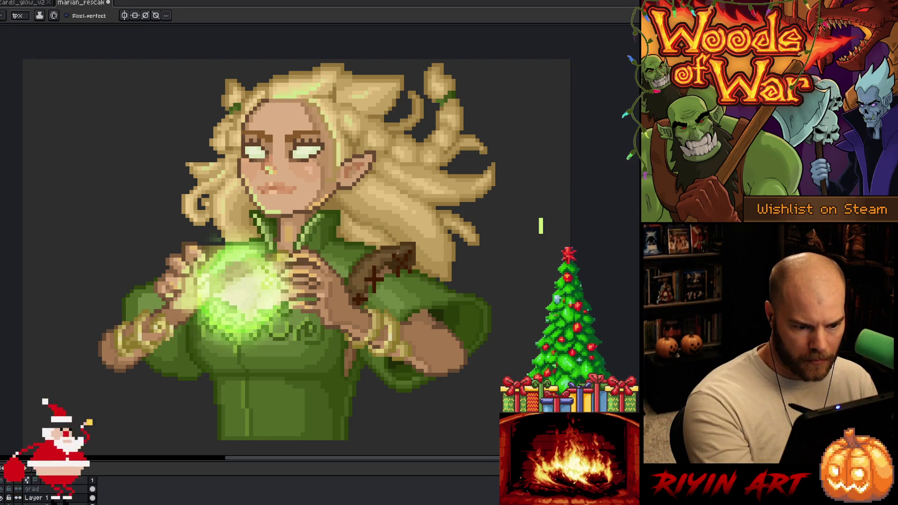
key("alt")
left_click(418, 228, "alt")
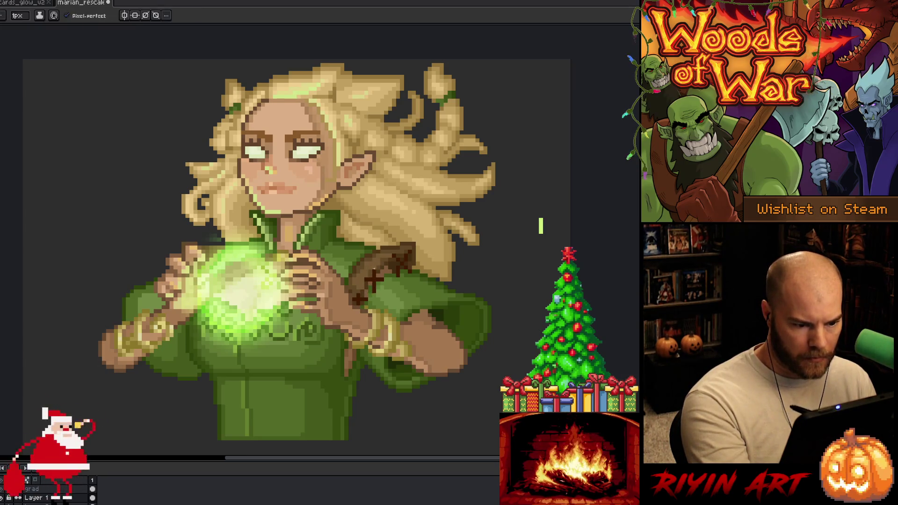
- Sample colours from the portrait and save the file
key("alt")
key("alt")
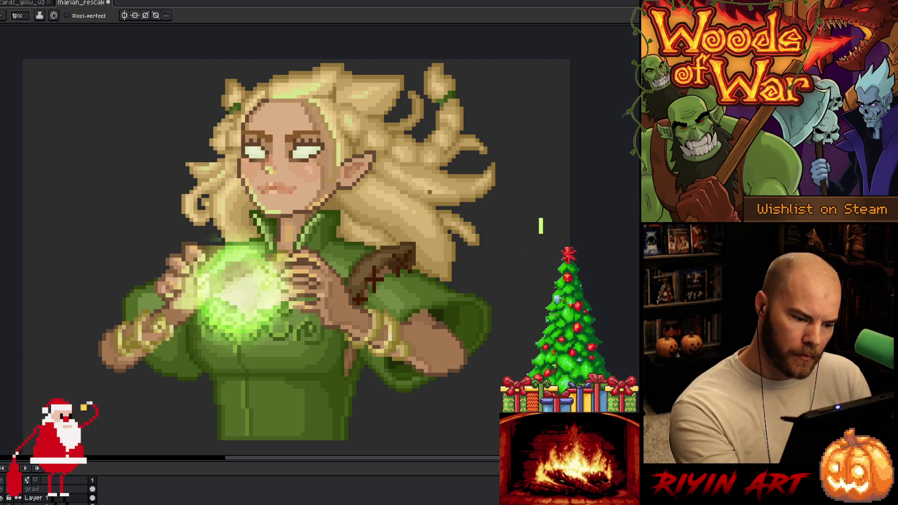
key("alt")
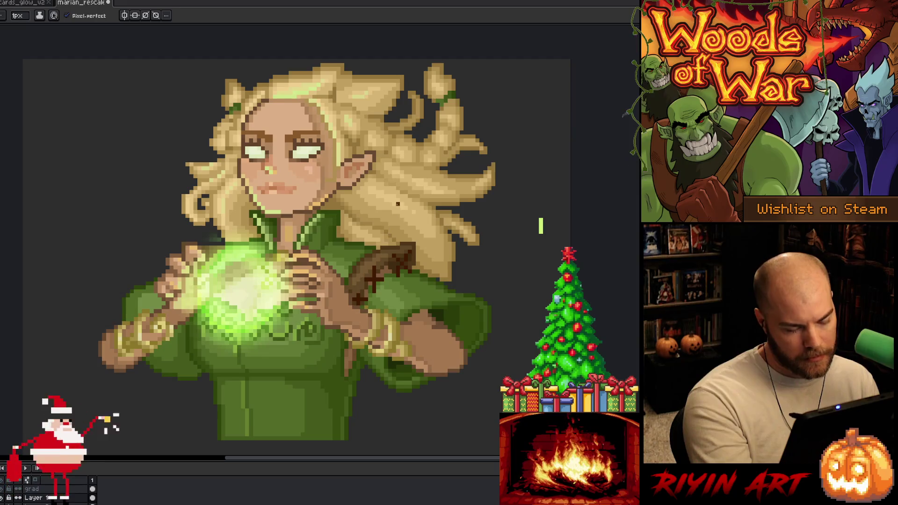
key("ctrl+s")
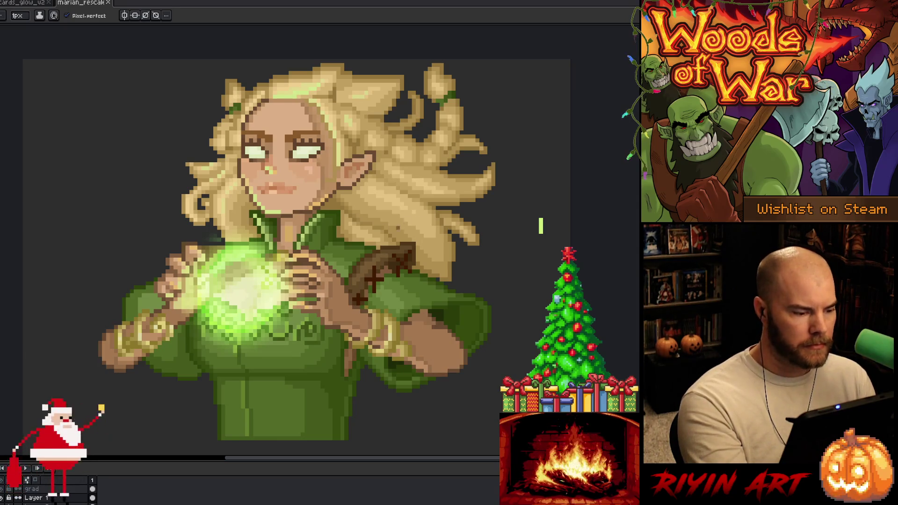
- Place a brighter pixel on the artwork and save again
key("e")
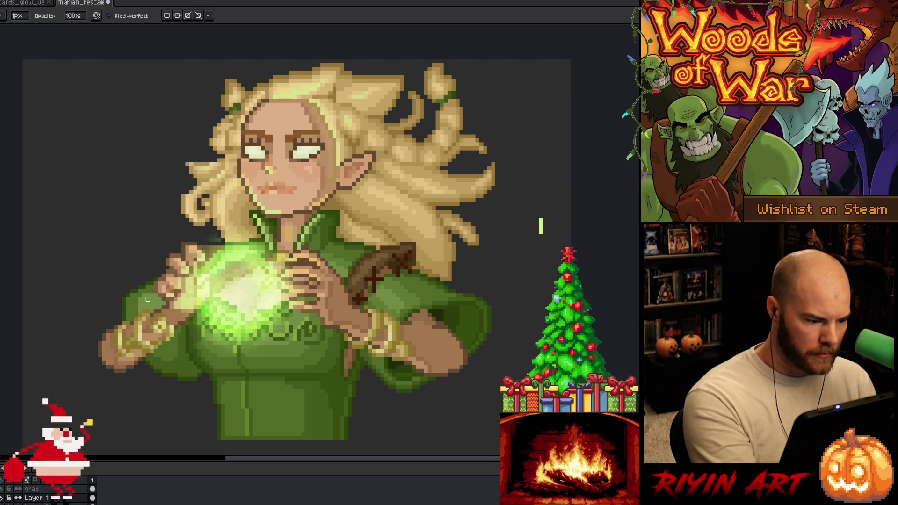
key("b")
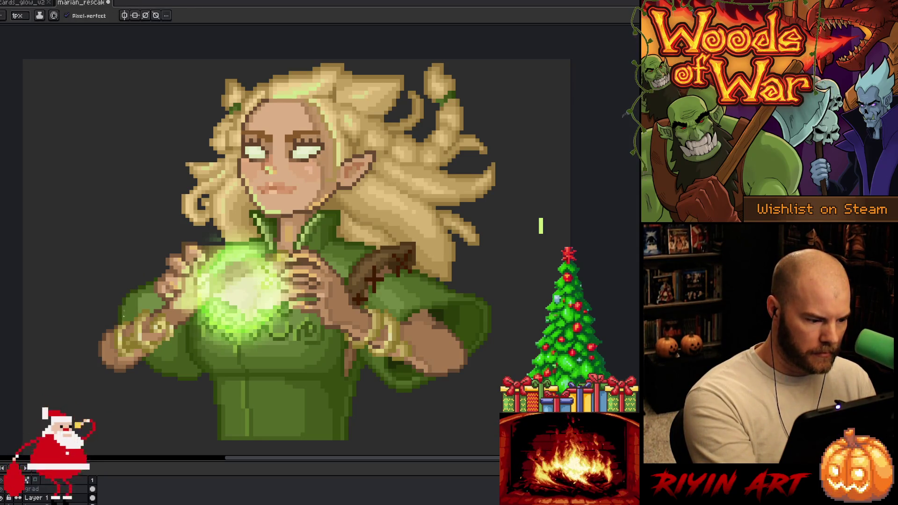
key("ctrl+s")
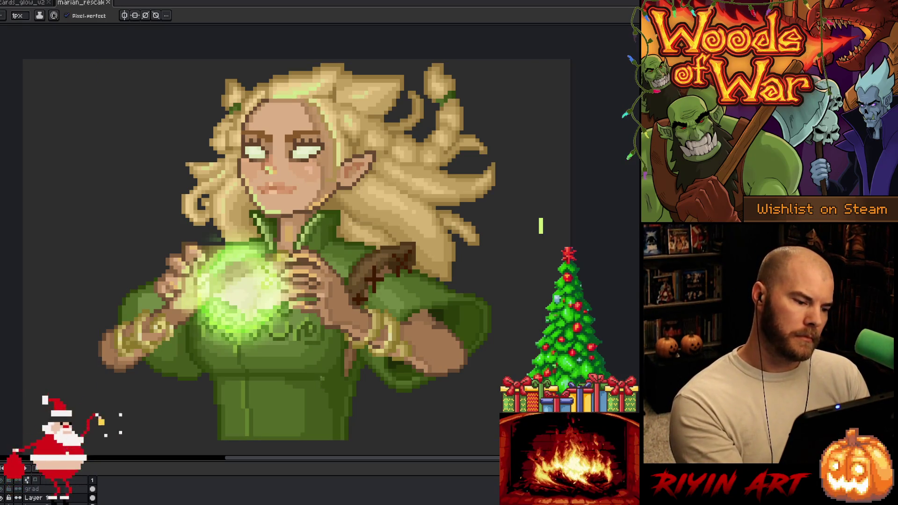
left_click(358, 303)
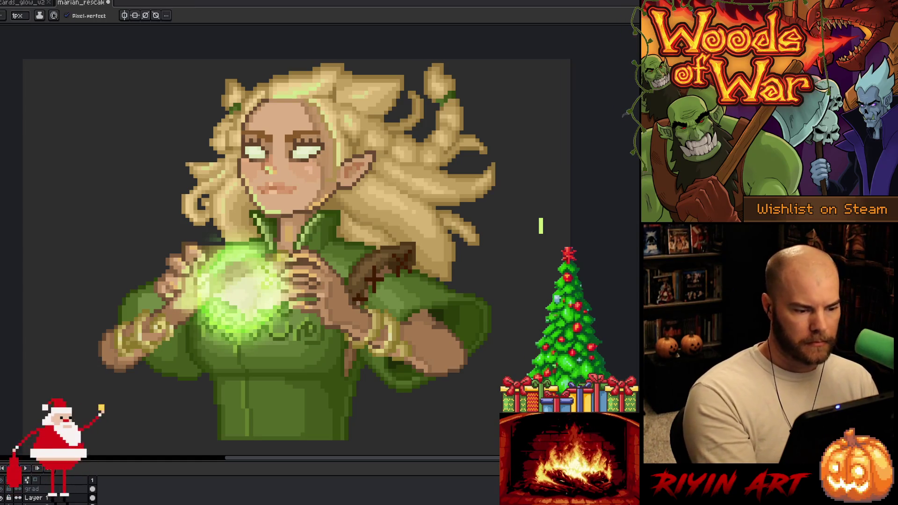
key("ctrl+s")
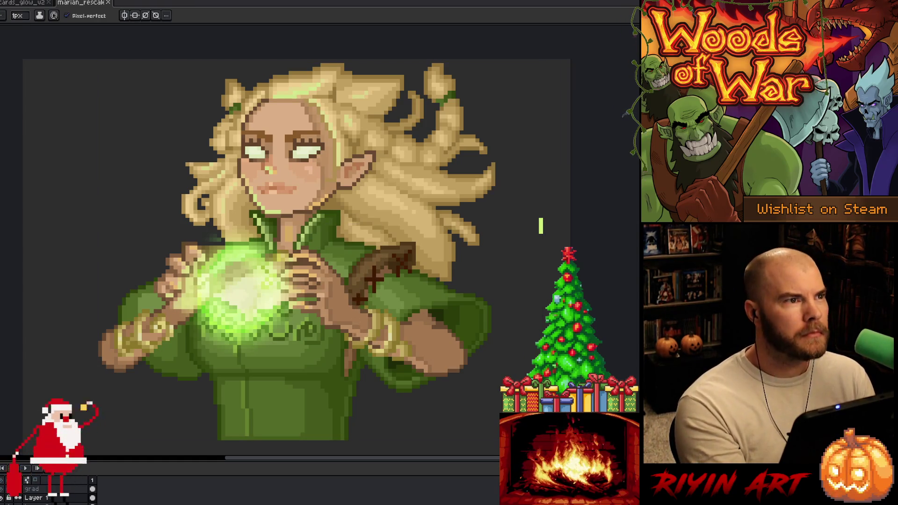
key("ctrl+s")
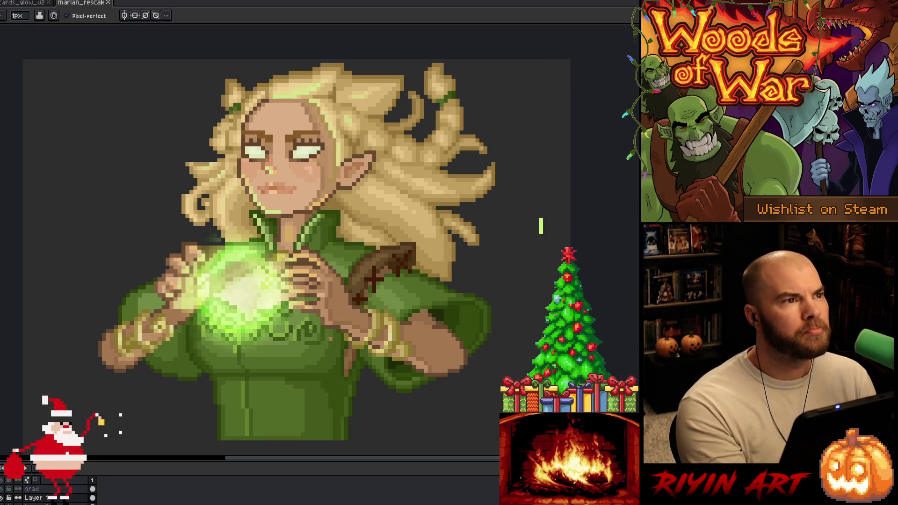
- Touch up a pixel on the portrait, then pan the canvas up to reframe it
left_click(374, 279)
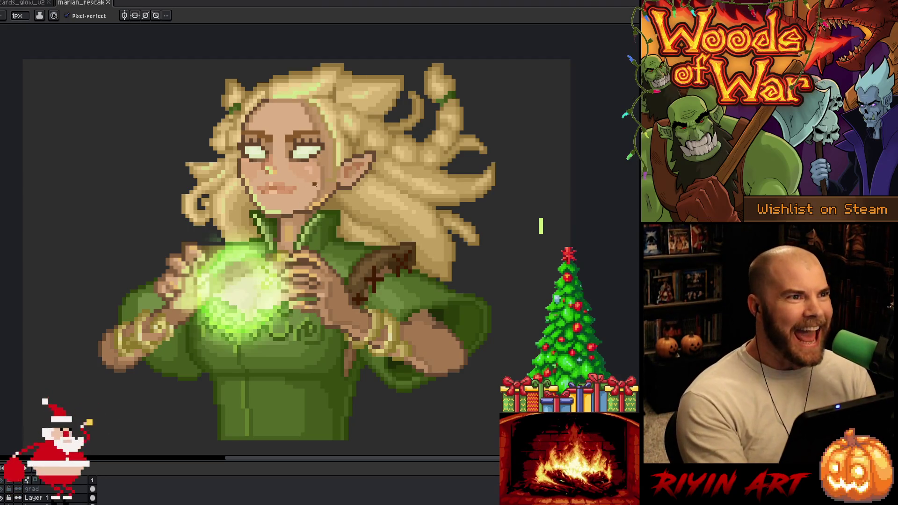
left_click_drag(321, 290, 323, 268)
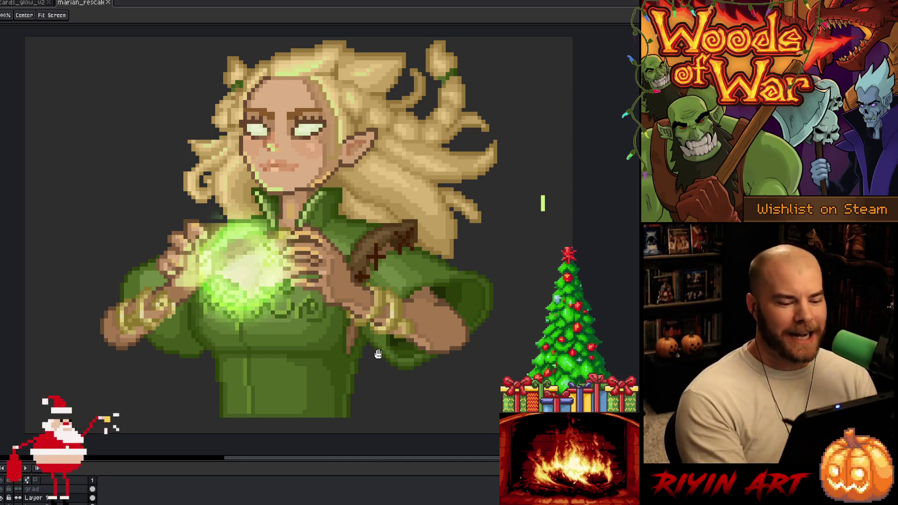
- Pan the canvas view slightly right and down to frame the portrait
left_click_drag(387, 325, 393, 328)
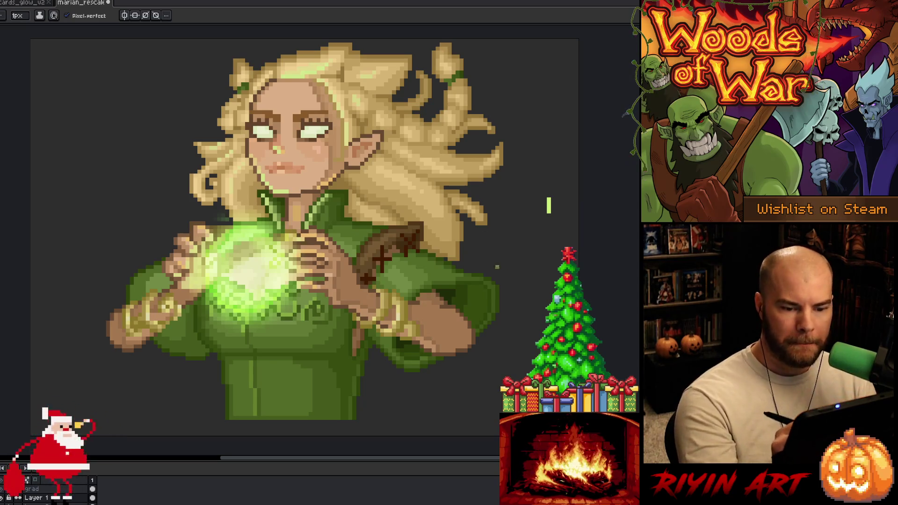
- Sample green sleeve tones, paint darker pixels on the right sleeve, and save
key("i")
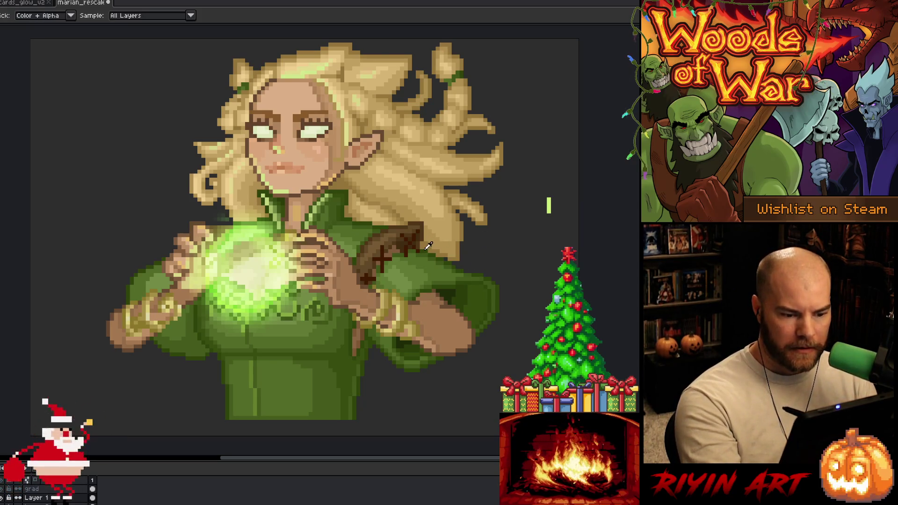
key("b")
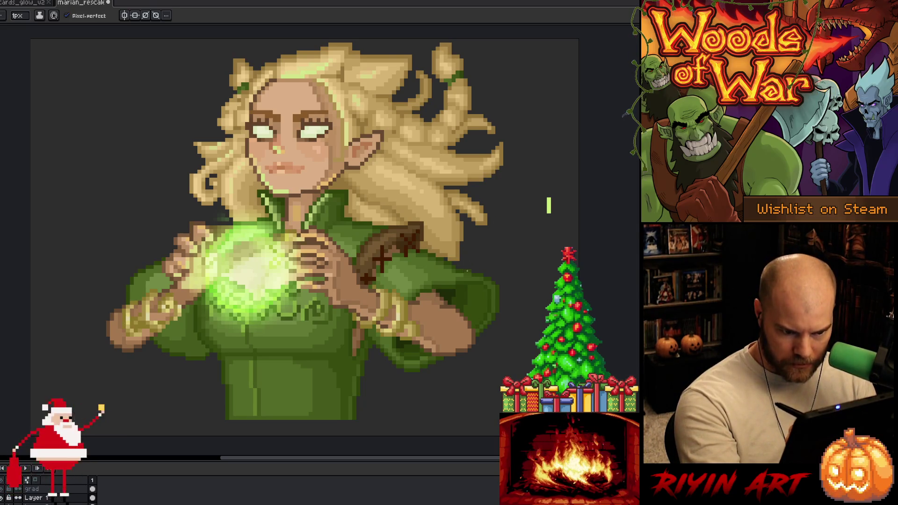
left_click(465, 262, "alt")
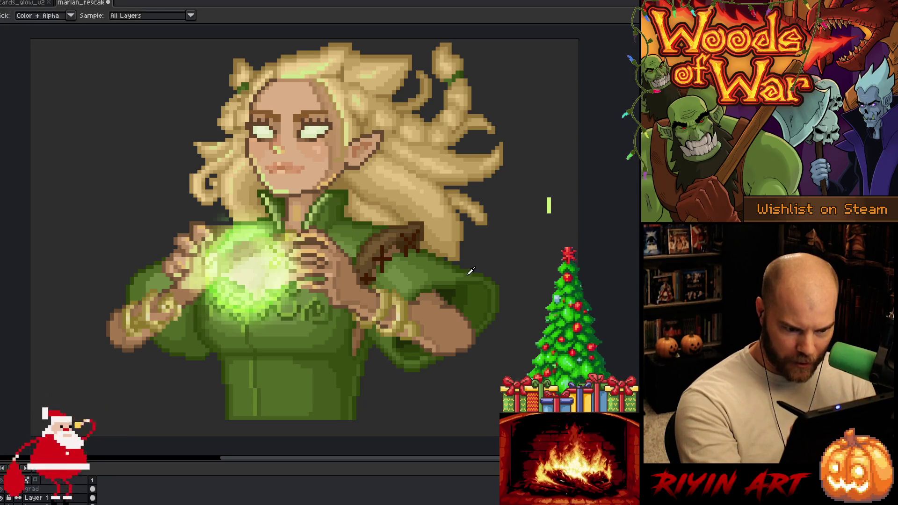
left_click(457, 272, "alt")
left_click(464, 268, "alt")
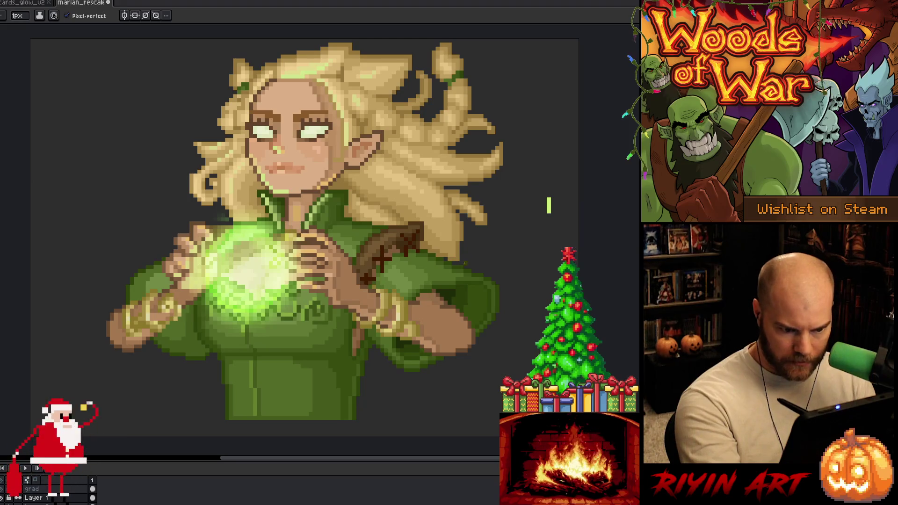
left_click(469, 272, "alt")
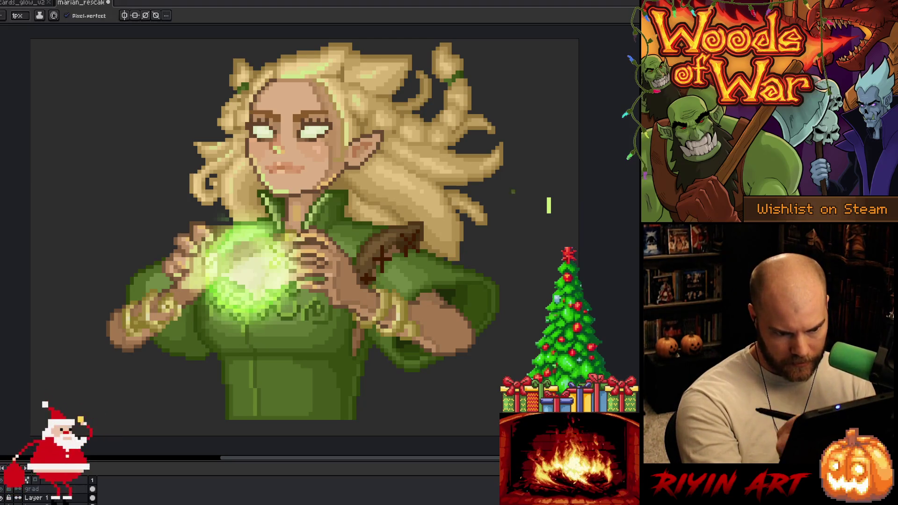
left_click(476, 278, "alt")
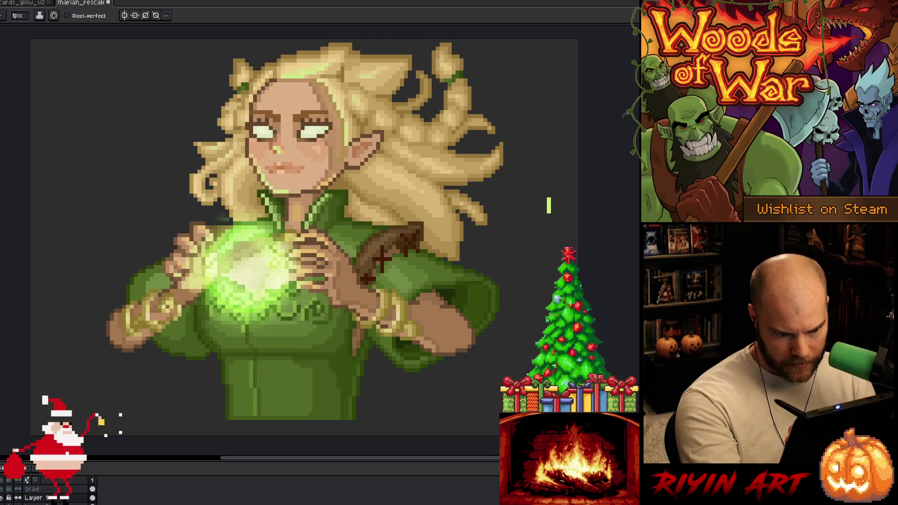
left_click(463, 276, "alt")
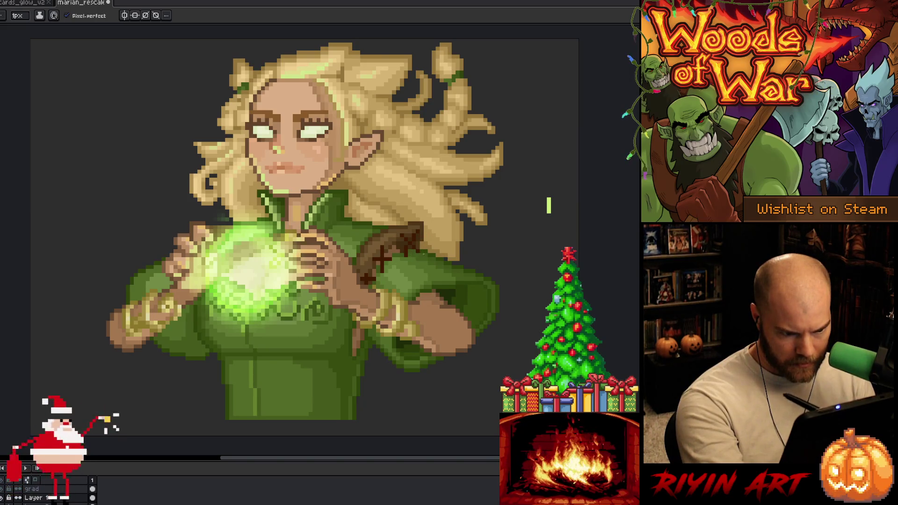
key("ctrl+s")
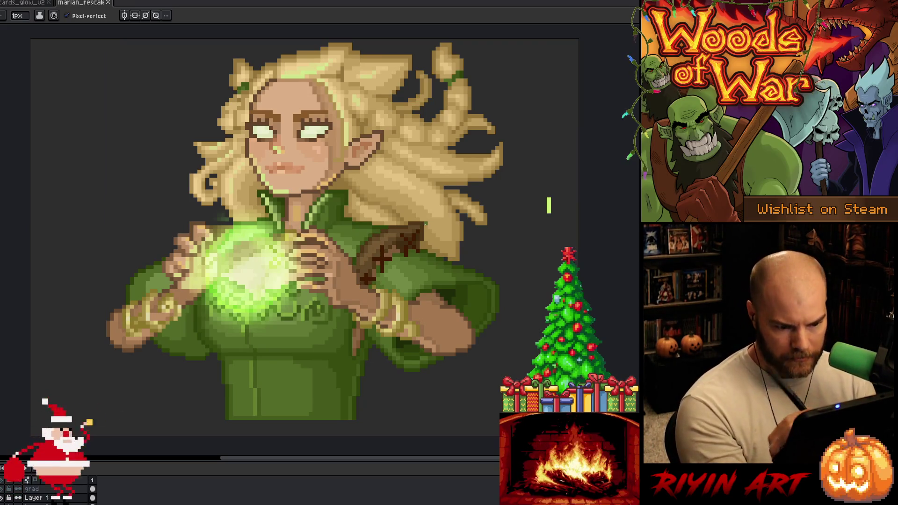
- Darken more sleeve pixels for deeper shading, saving after each touch-up
left_click(434, 346)
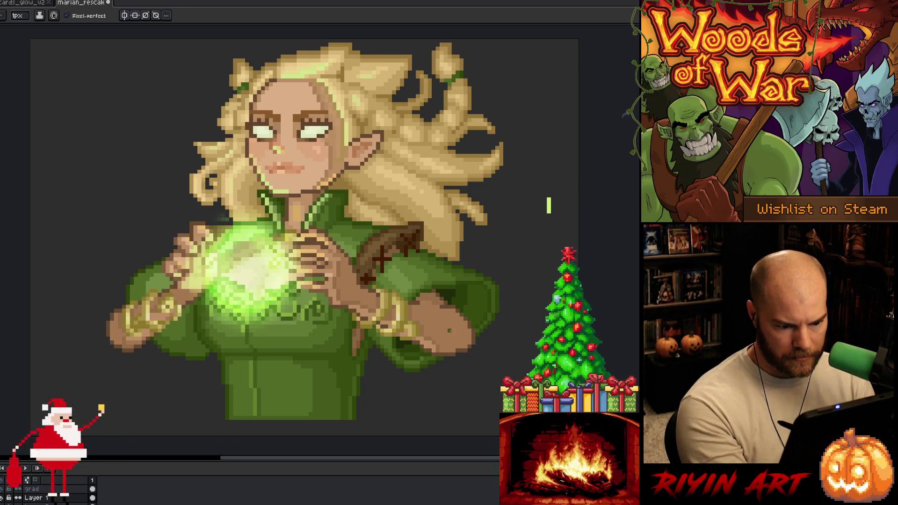
key("ctrl+s")
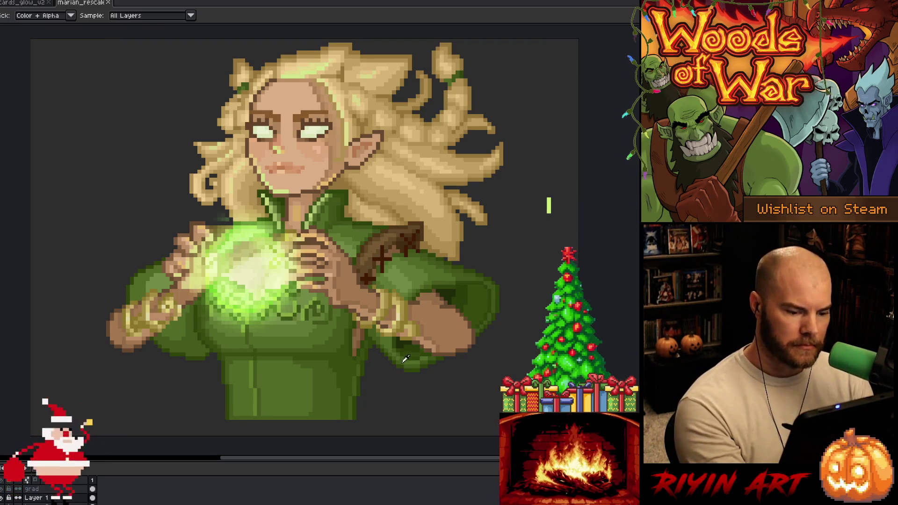
left_click(423, 358)
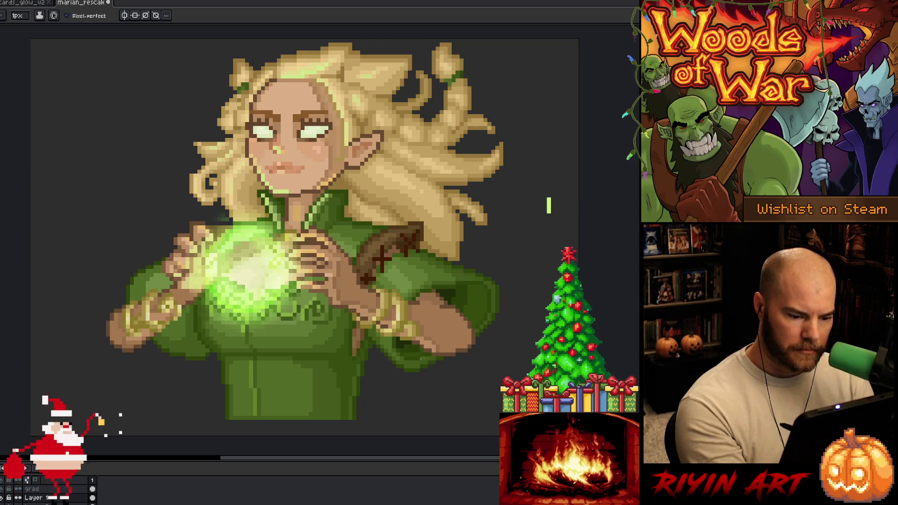
key("ctrl+s")
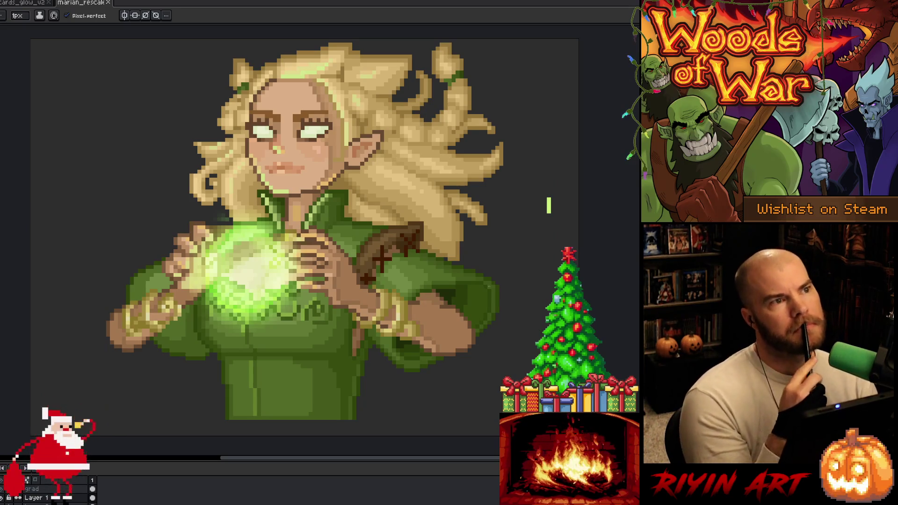
left_click(410, 237)
key("alt")
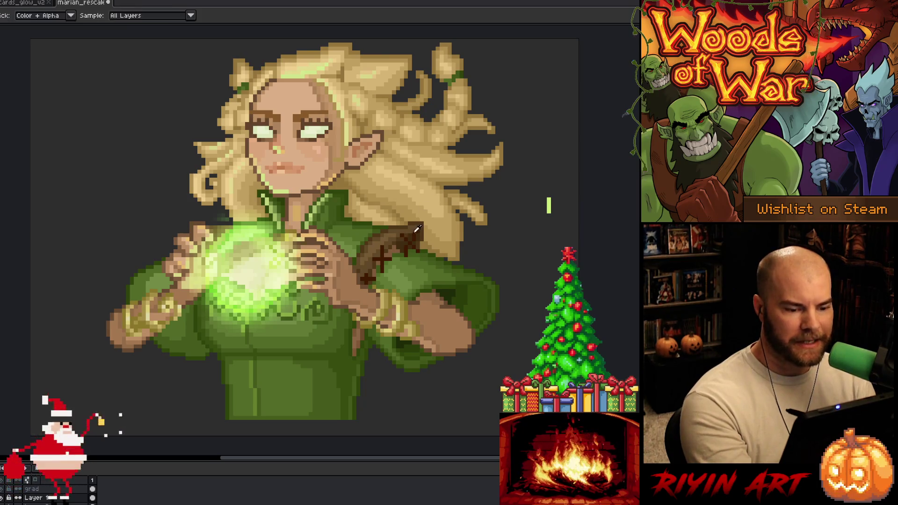